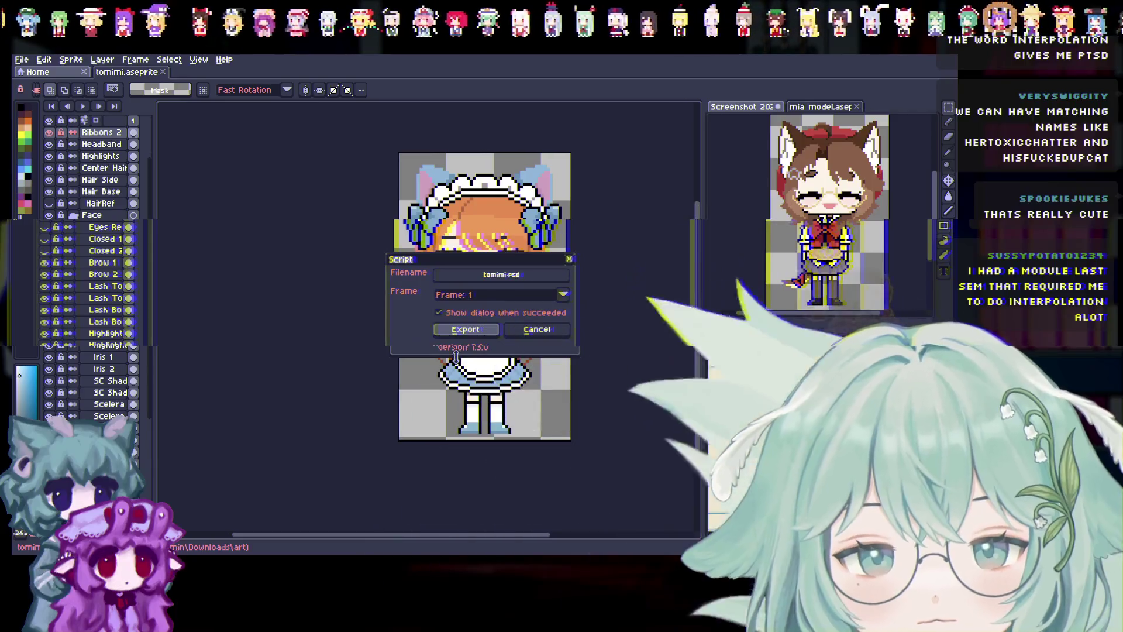
# Export the tomimi sprite as tomimi.psd, dismiss the success message, and close the sprite.
pyautogui.click(439, 363)
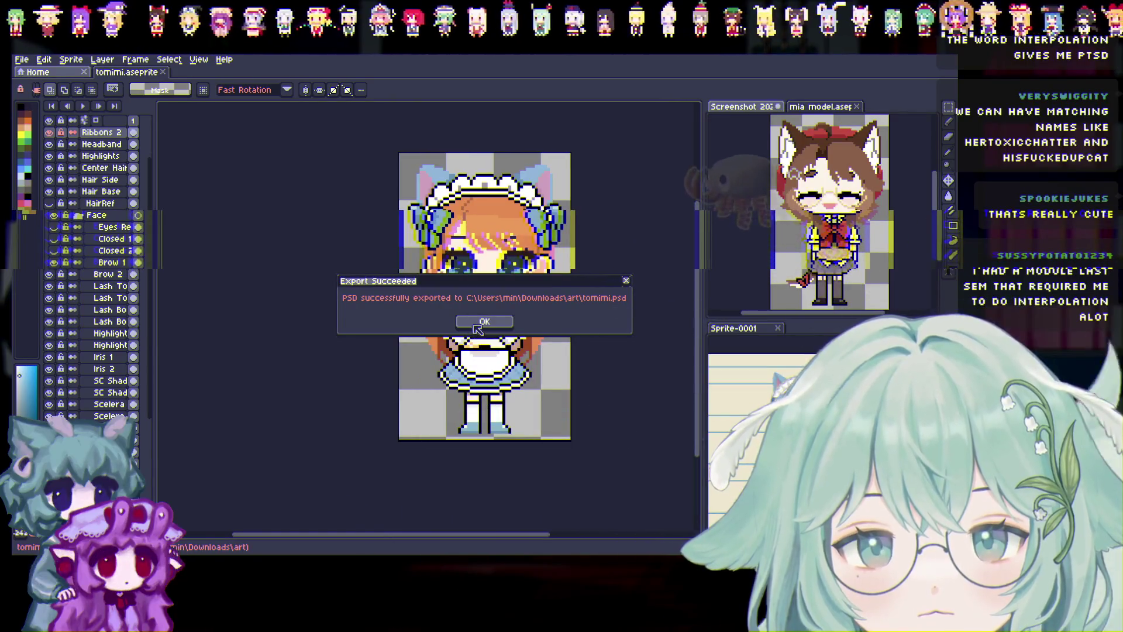
pyautogui.click(477, 323)
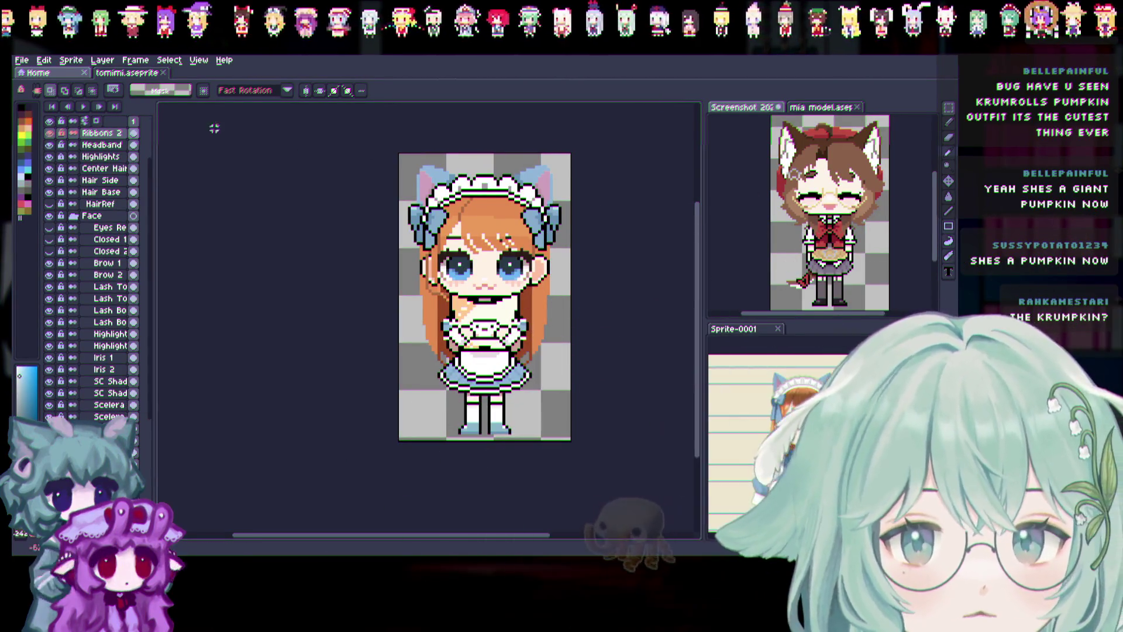
pyautogui.click(163, 72)
# Open molly.ase from the art folder.
pyautogui.click(22, 59)
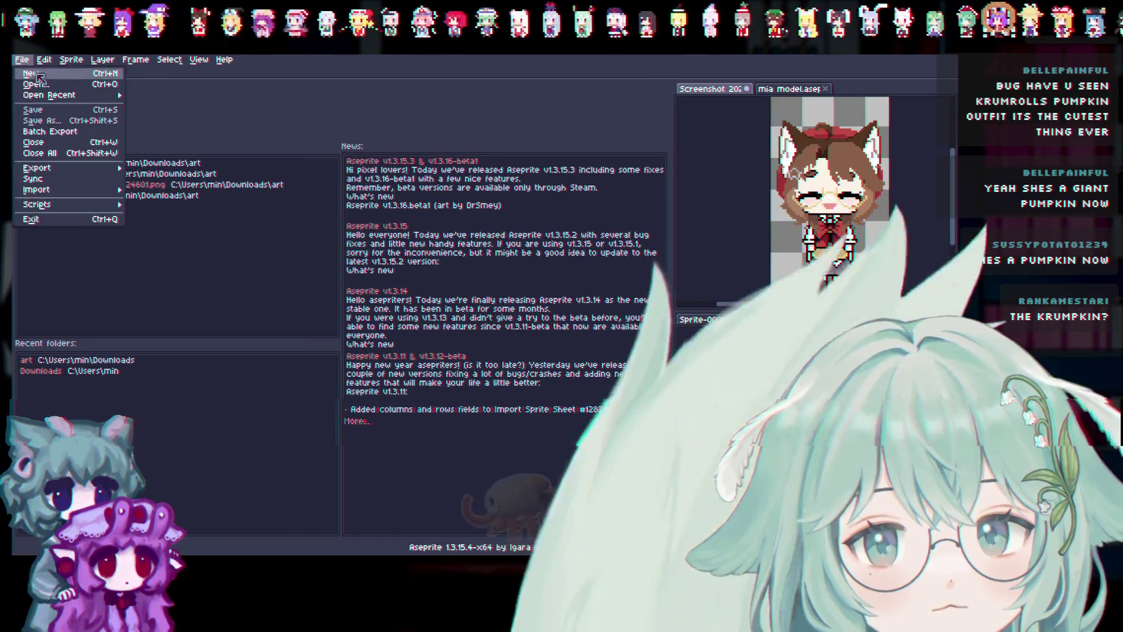
pyautogui.click(35, 83)
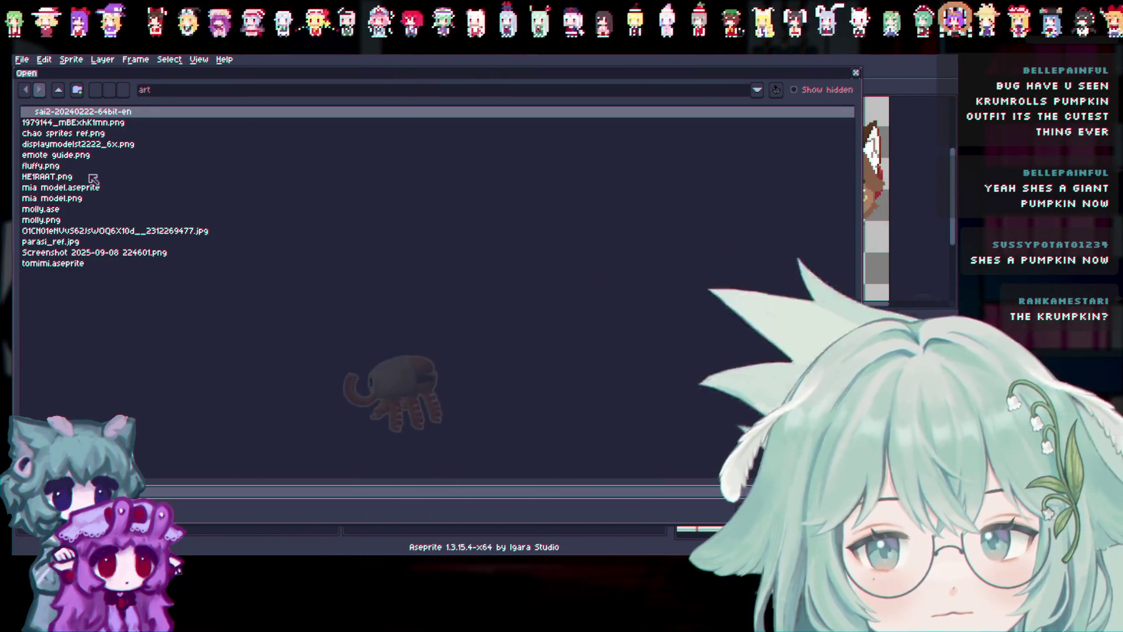
pyautogui.doubleClick(41, 209)
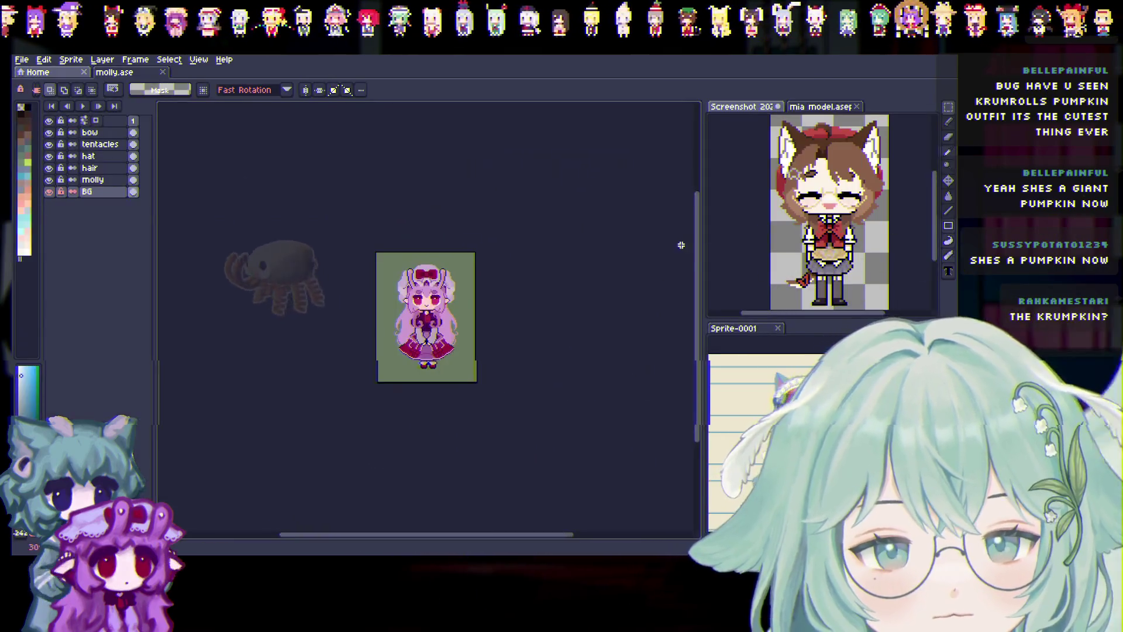
pyautogui.scroll(6, 409, 333)
pyautogui.scroll(1, 350, 164)
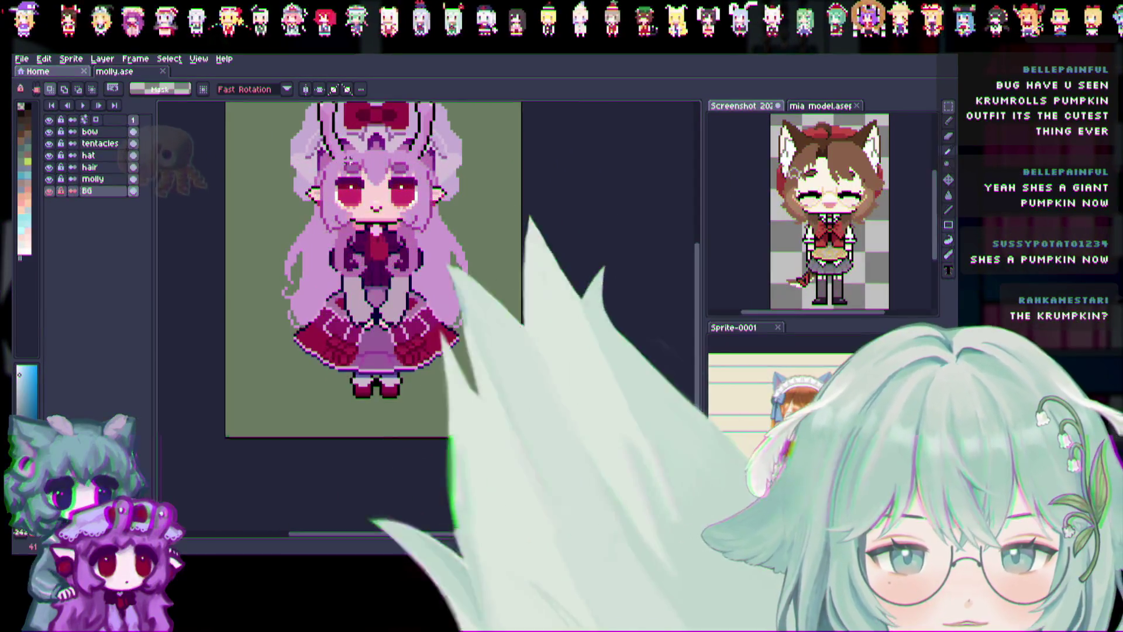
pyautogui.scroll(1, 350, 164)
pyautogui.scroll(-1, 673, 287)
pyautogui.scroll(-1, 648, 279)
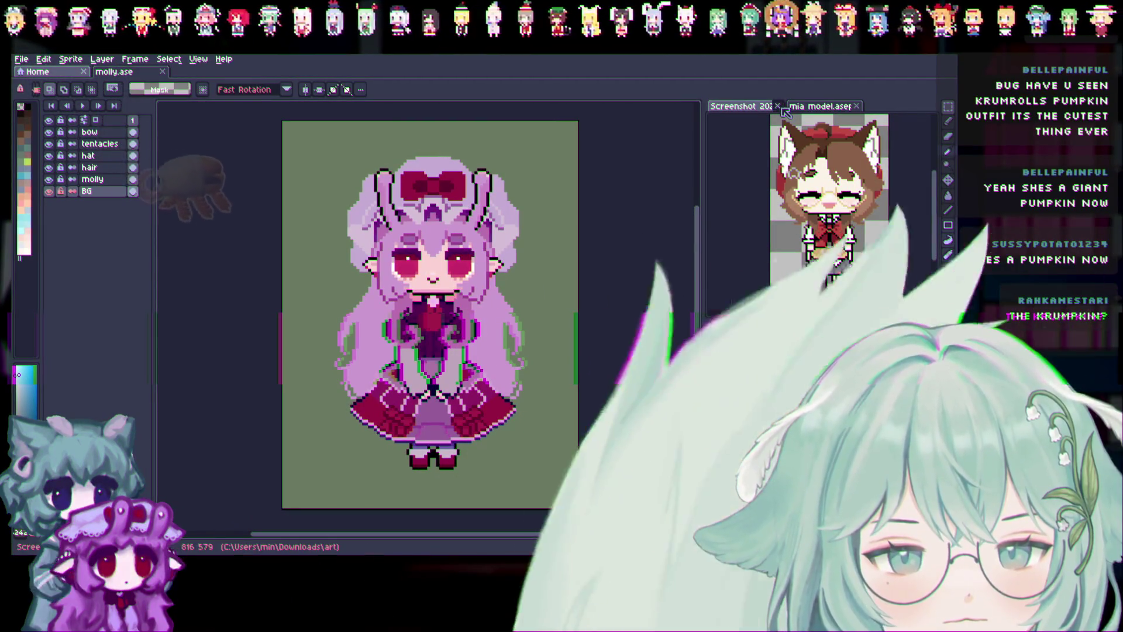
# Close the reference screenshot and mia model documents without saving.
pyautogui.click(778, 106)
pyautogui.press('Tab')
pyautogui.press('Return')
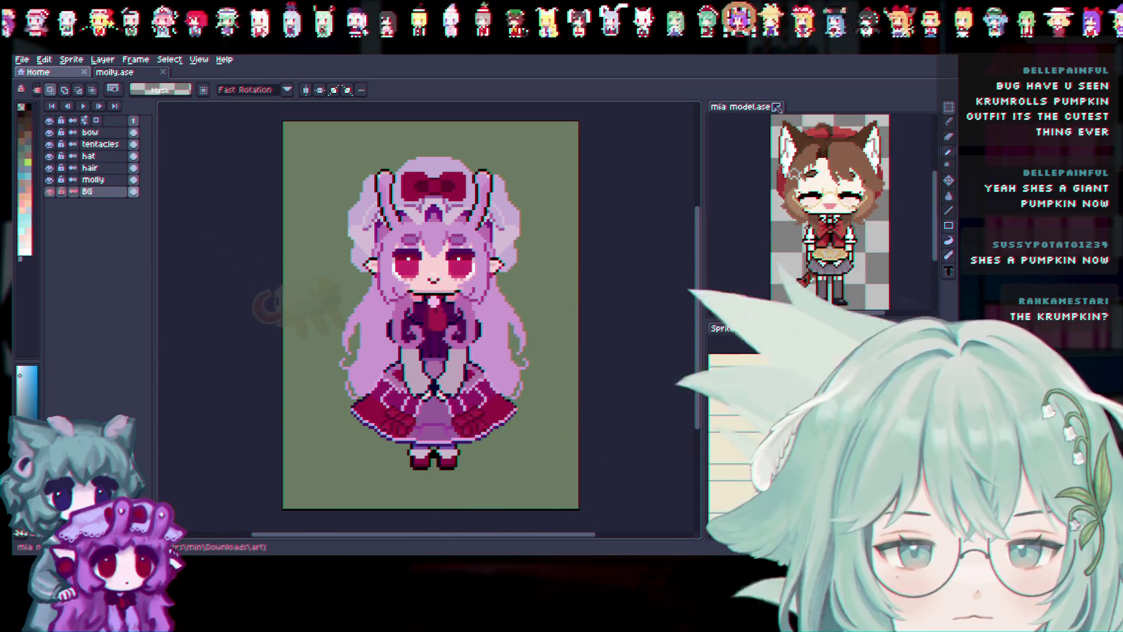
pyautogui.click(776, 106)
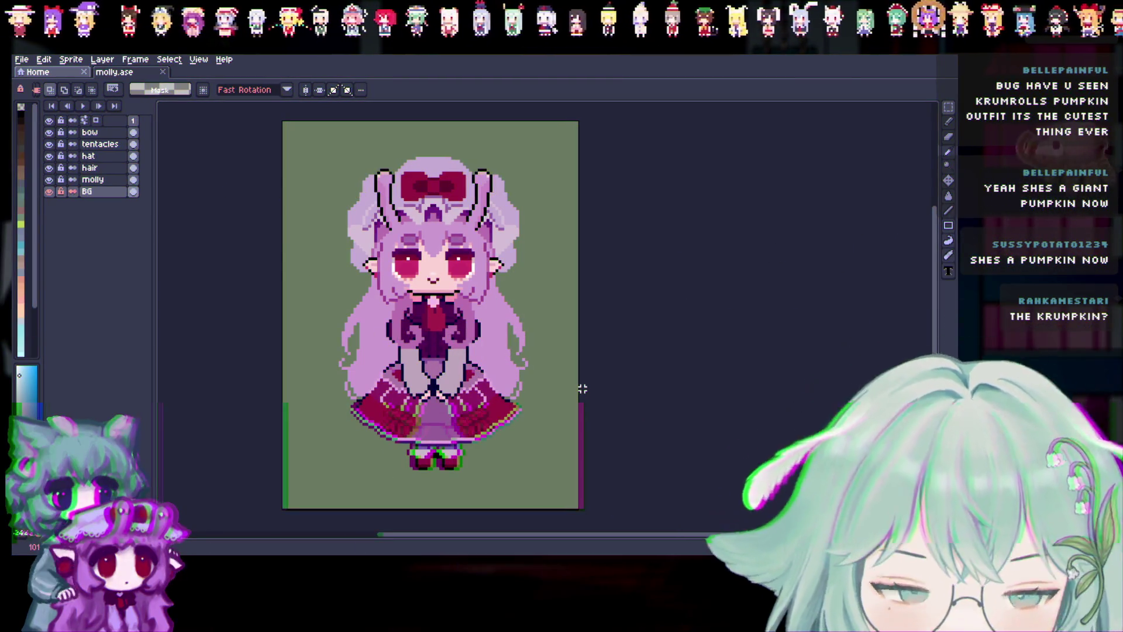
pyautogui.hscroll(2, 625, 539)
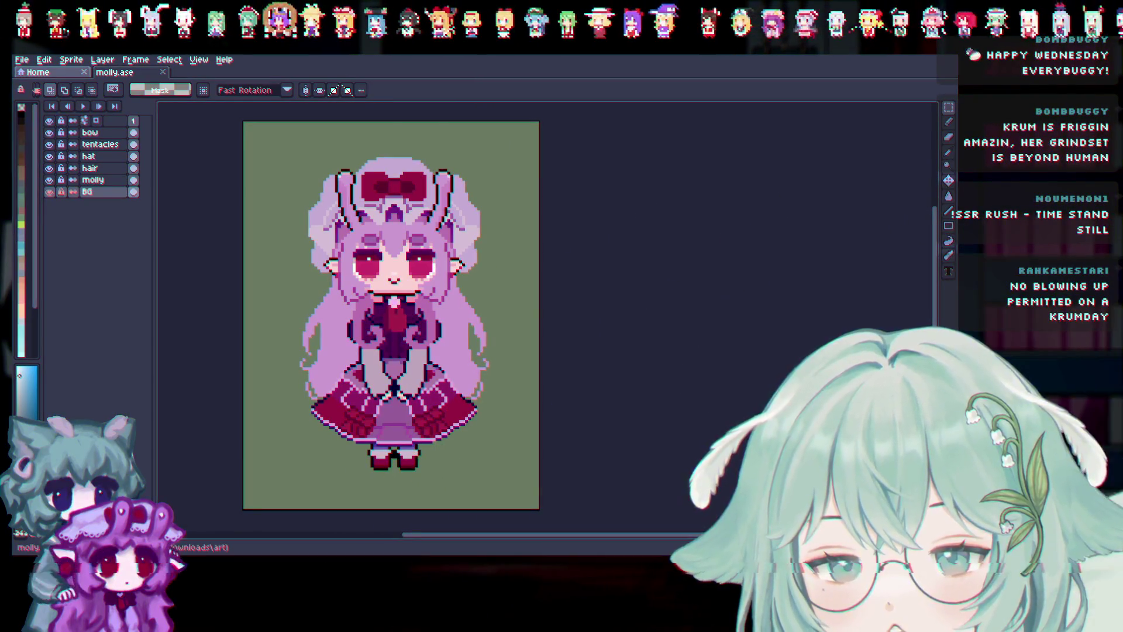
pyautogui.click(71, 59)
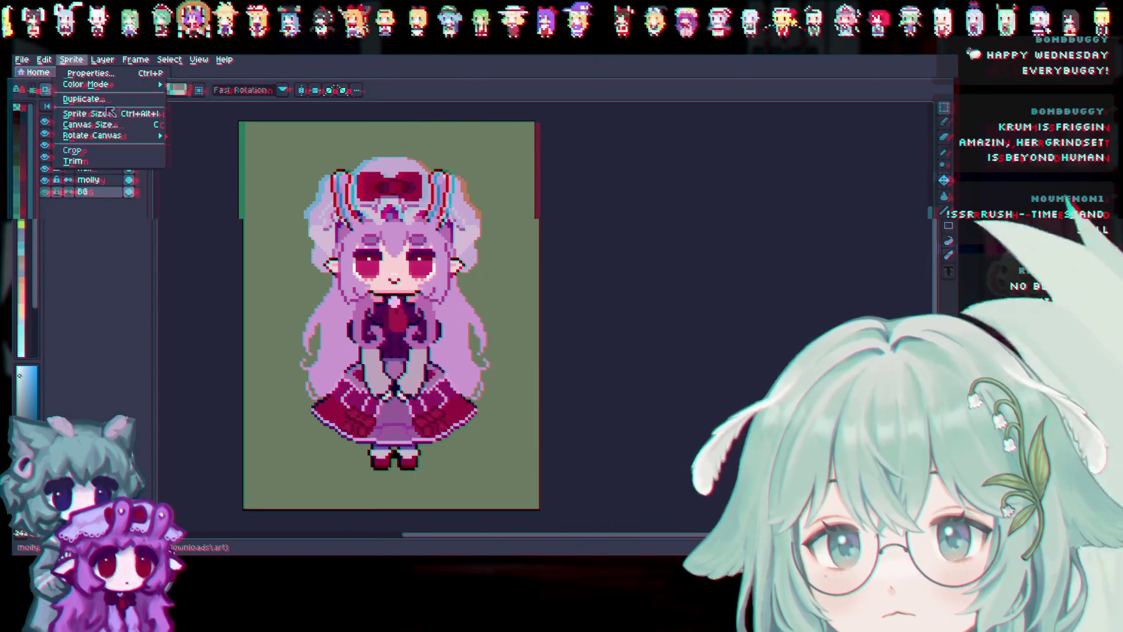
# Paste the clipboard illustration as new sprite Sprite-0002 and dock it beside molly.
pyautogui.click(44, 59)
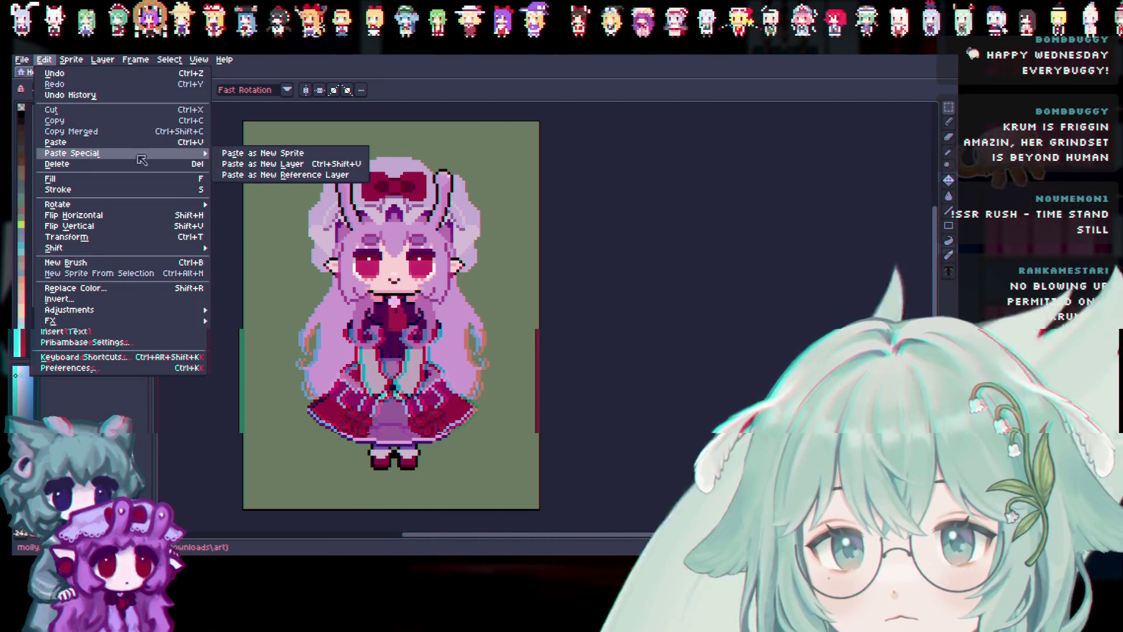
pyautogui.click(263, 153)
pyautogui.scroll(-3, 344, 235)
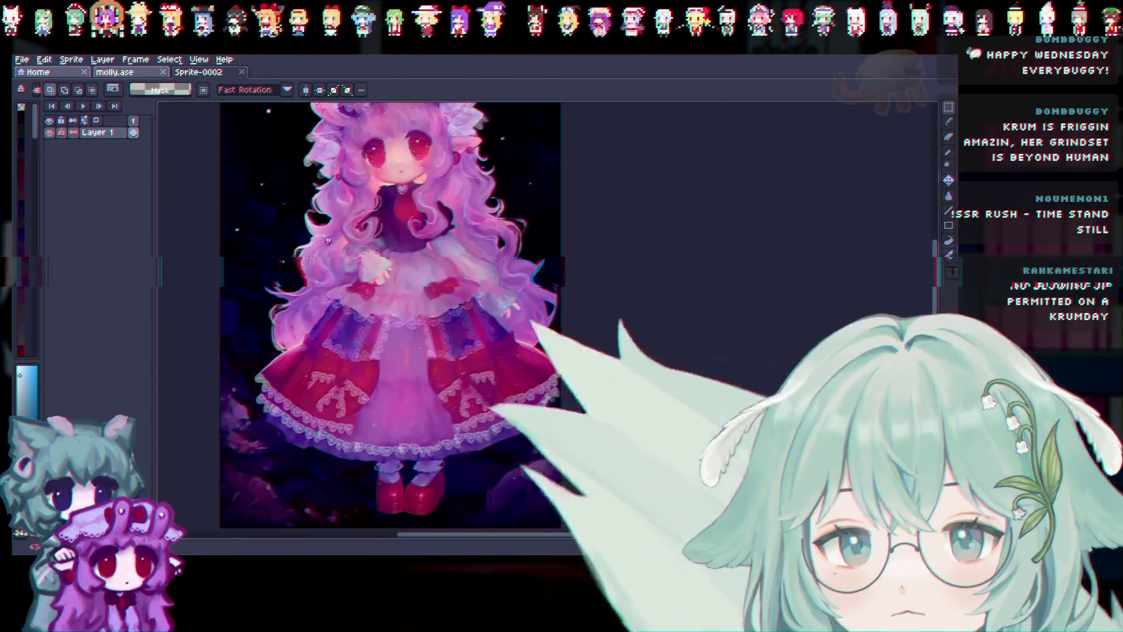
pyautogui.moveTo(199, 72); pyautogui.dragTo(921, 274)
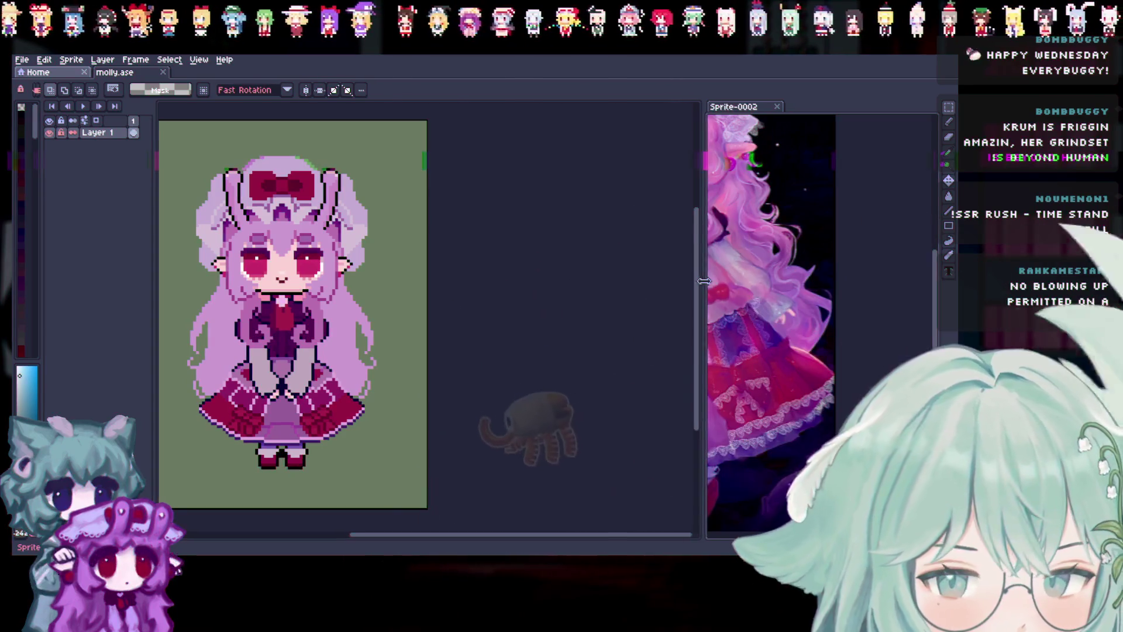
pyautogui.hscroll(-3, 796, 263)
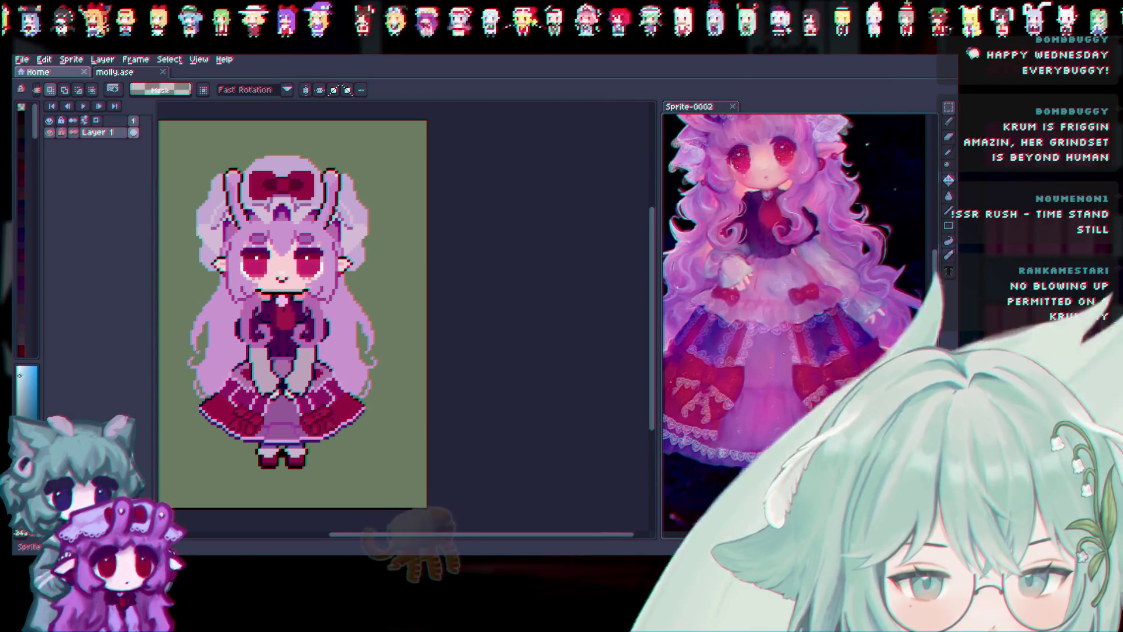
pyautogui.scroll(2, 796, 264)
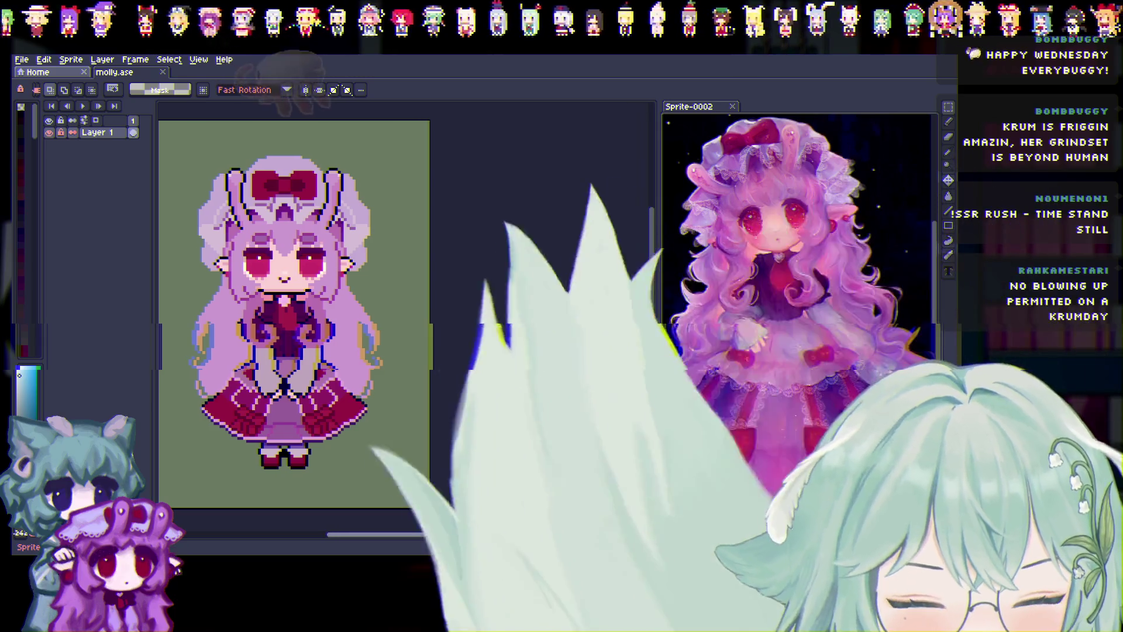
pyautogui.scroll(2, 523, 537)
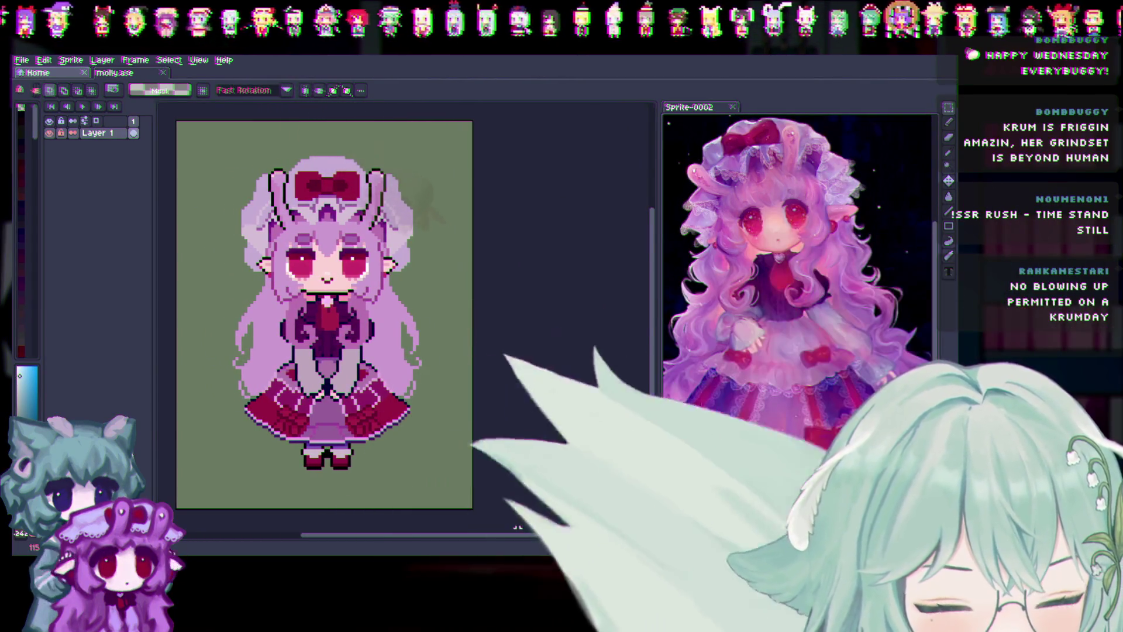
pyautogui.hscroll(-2, 522, 539)
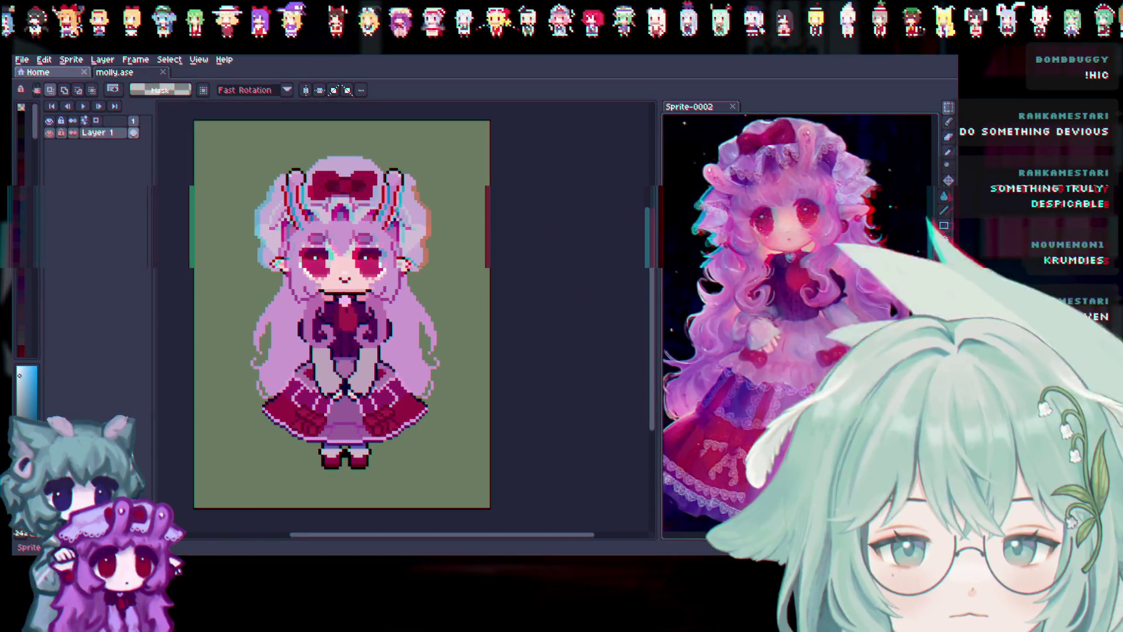
pyautogui.scroll(-1, 917, 310)
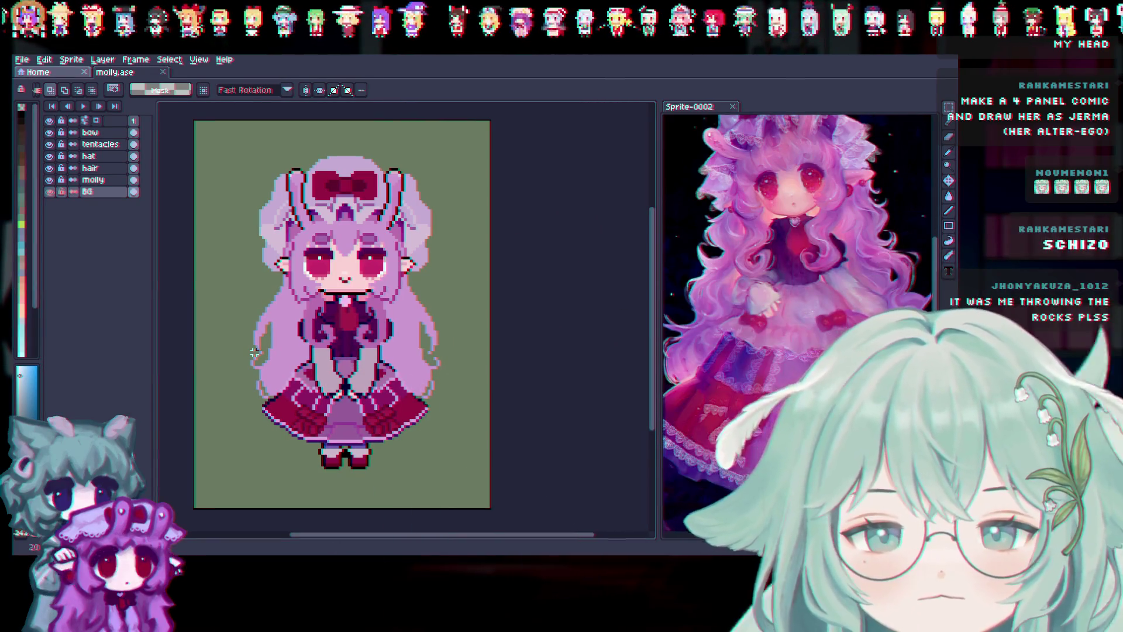
# Toggle the hair layer's visibility off and on, leaving it visible.
pyautogui.click(49, 168)
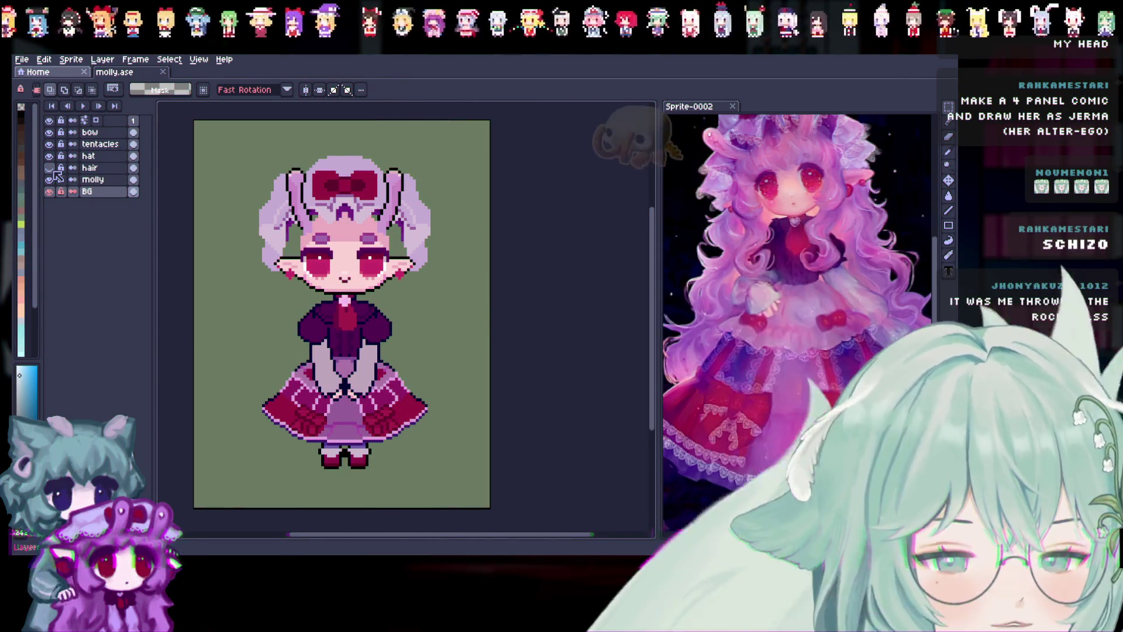
pyautogui.click(50, 169)
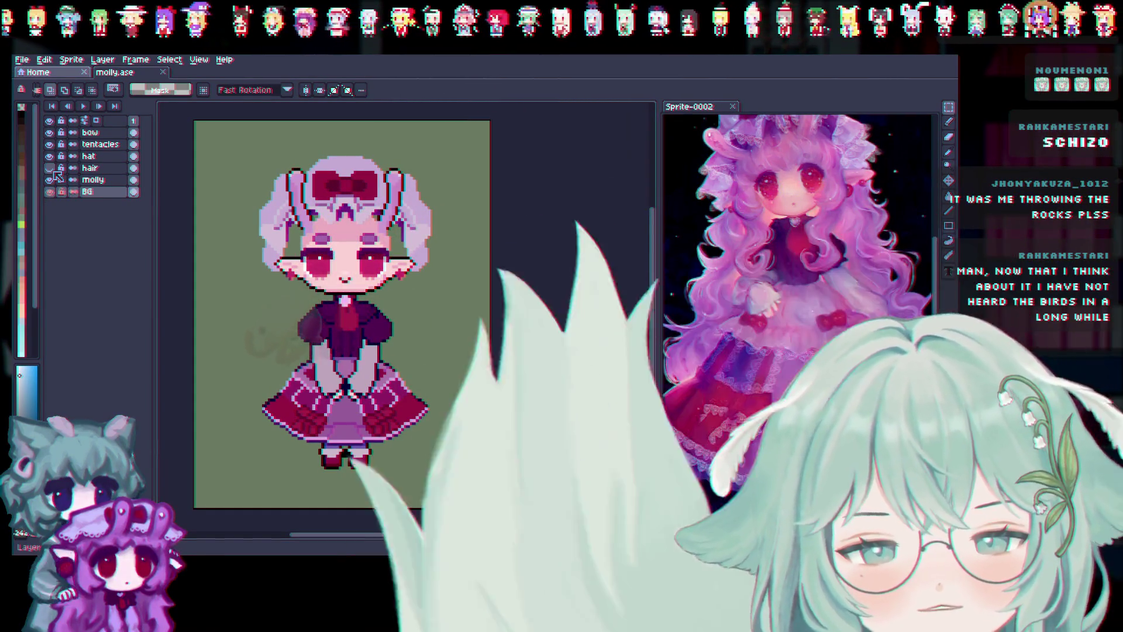
pyautogui.click(54, 171)
pyautogui.click(53, 171)
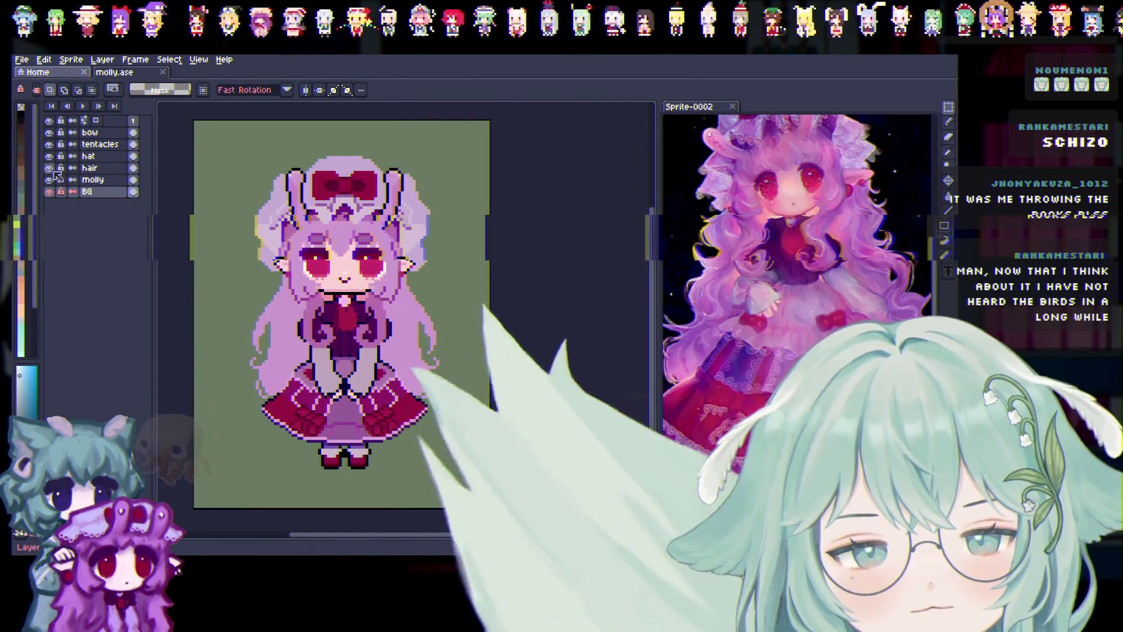
pyautogui.click(49, 168)
# Preview the hat and tentacles layers on and off, then hide the bow layer.
pyautogui.click(50, 157)
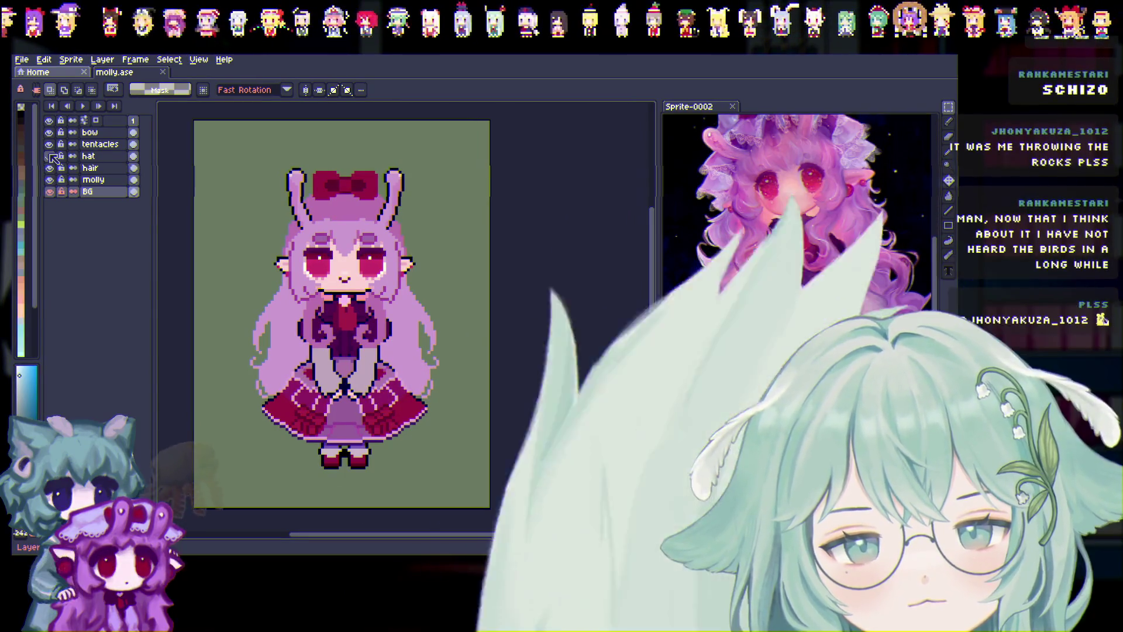
pyautogui.click(49, 156)
pyautogui.click(49, 156)
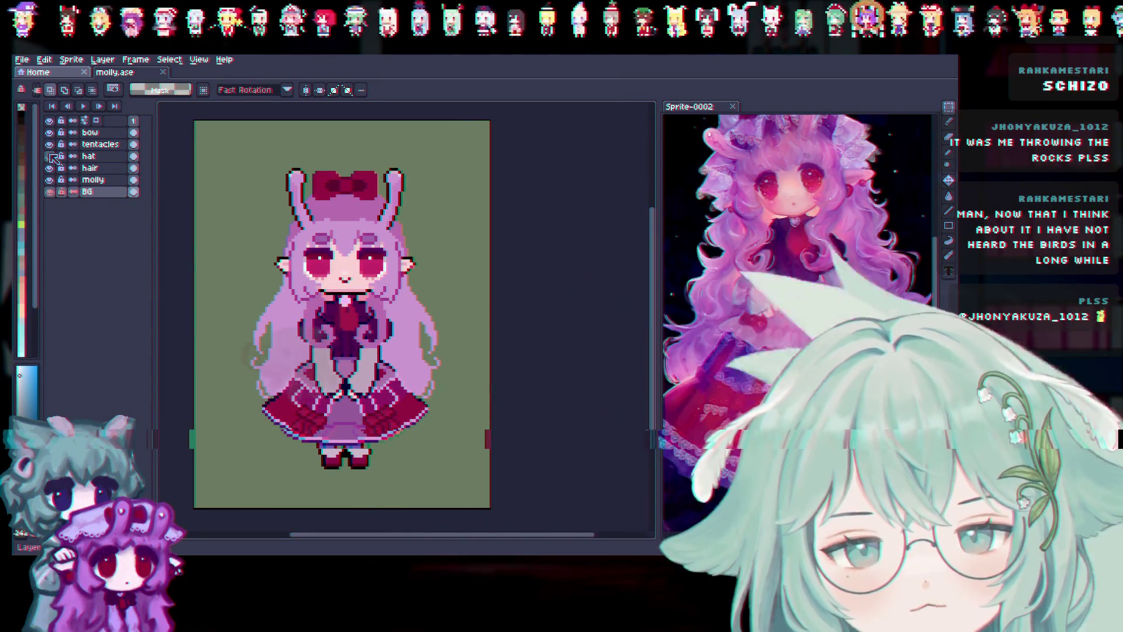
pyautogui.click(50, 144)
pyautogui.click(49, 133)
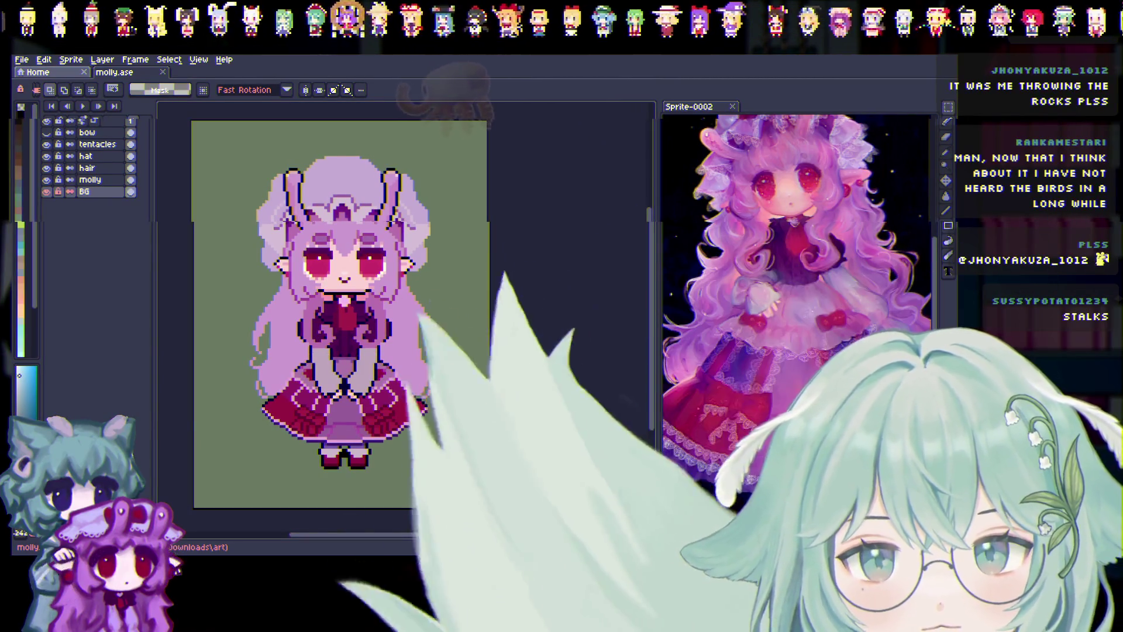
# Enter 'ommatophores', select the bow layer, hide the hat, and toggle the hair layer.
pyautogui.write('ommatophores')
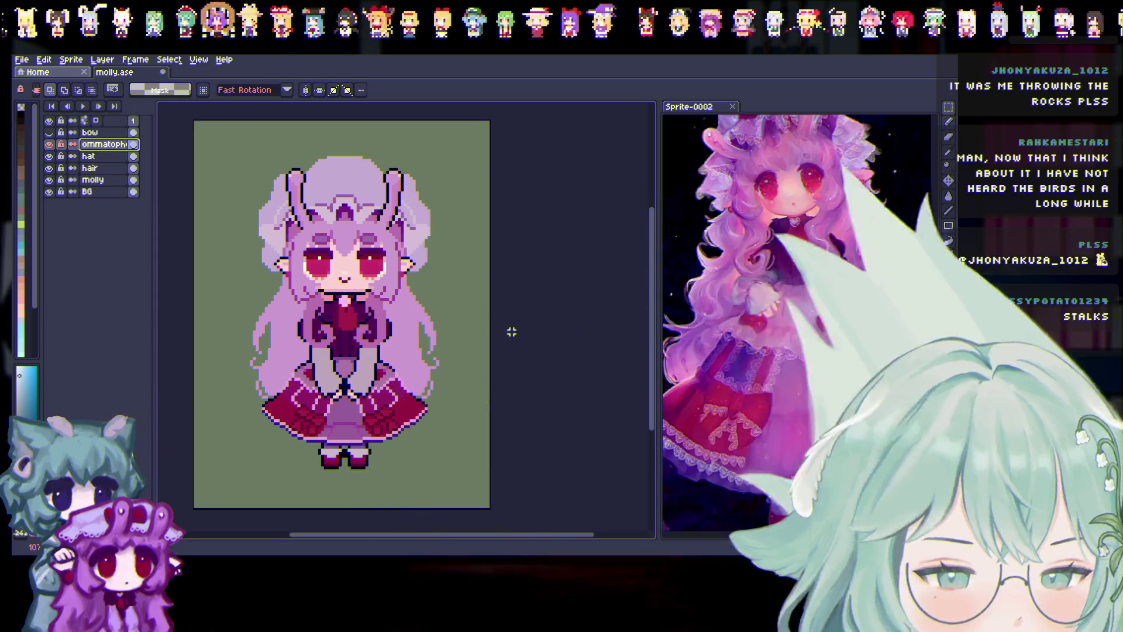
pyautogui.click(88, 133)
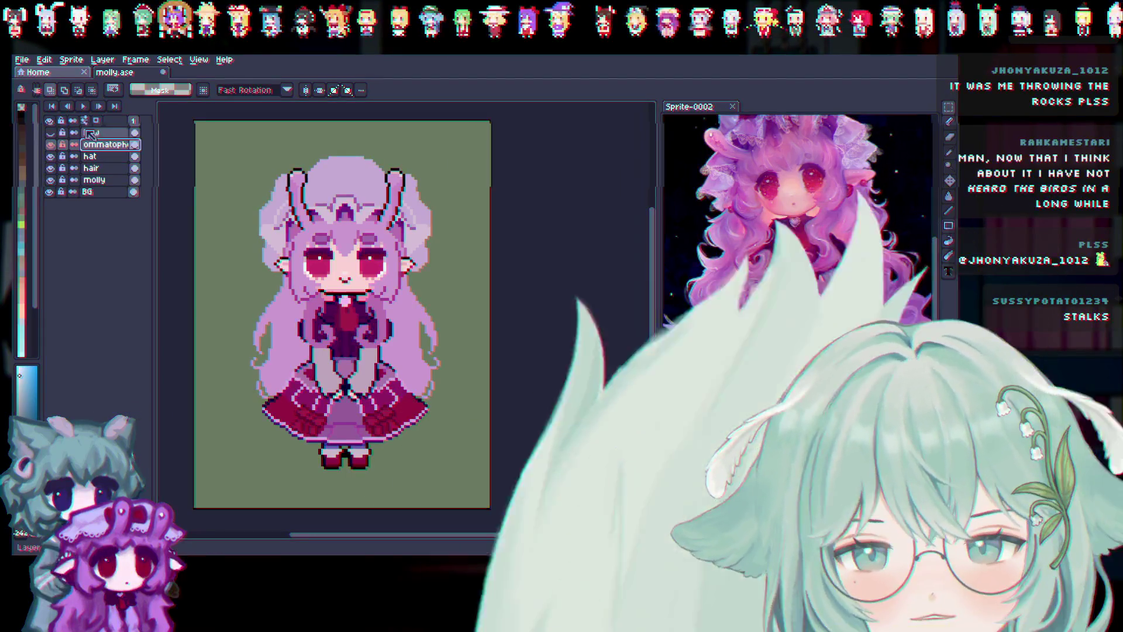
pyautogui.click(50, 156)
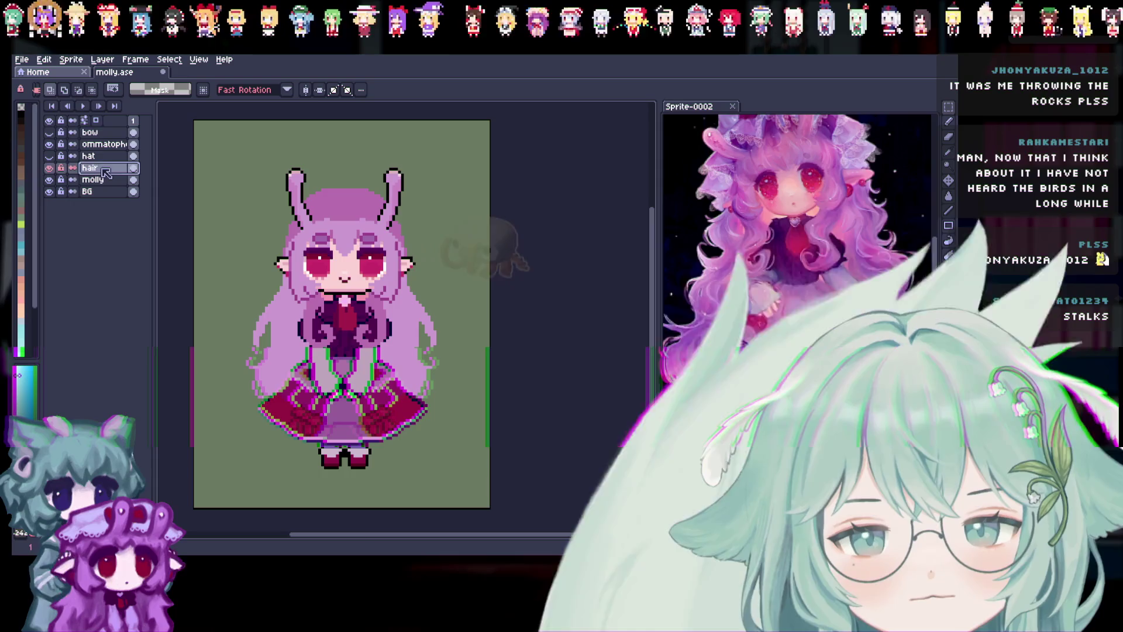
pyautogui.click(50, 168)
pyautogui.click(51, 169)
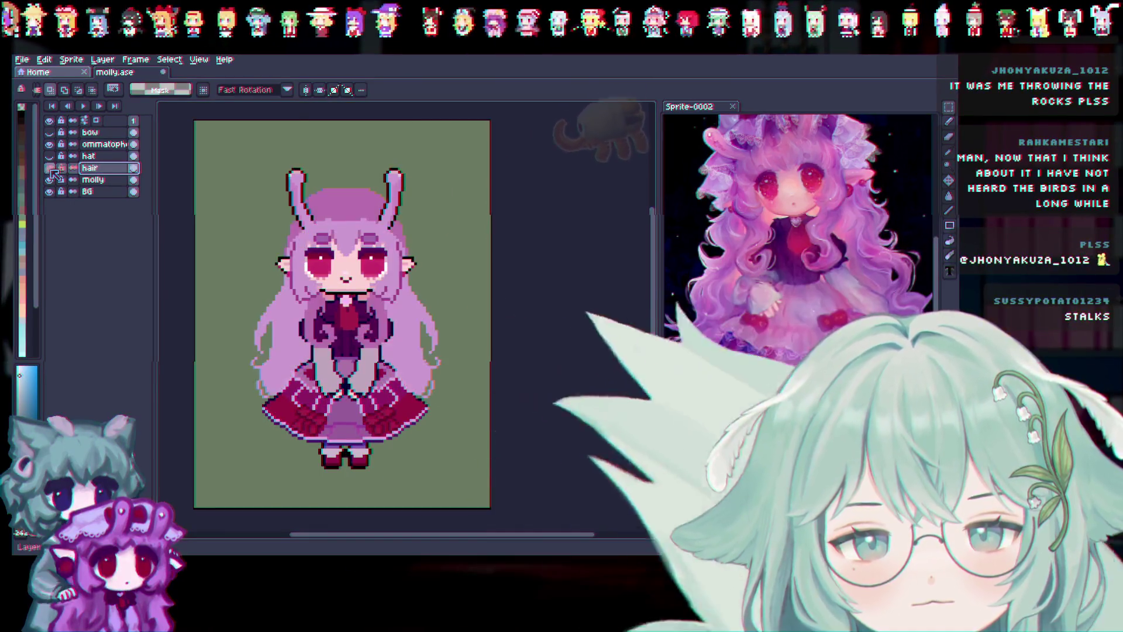
pyautogui.click(51, 169)
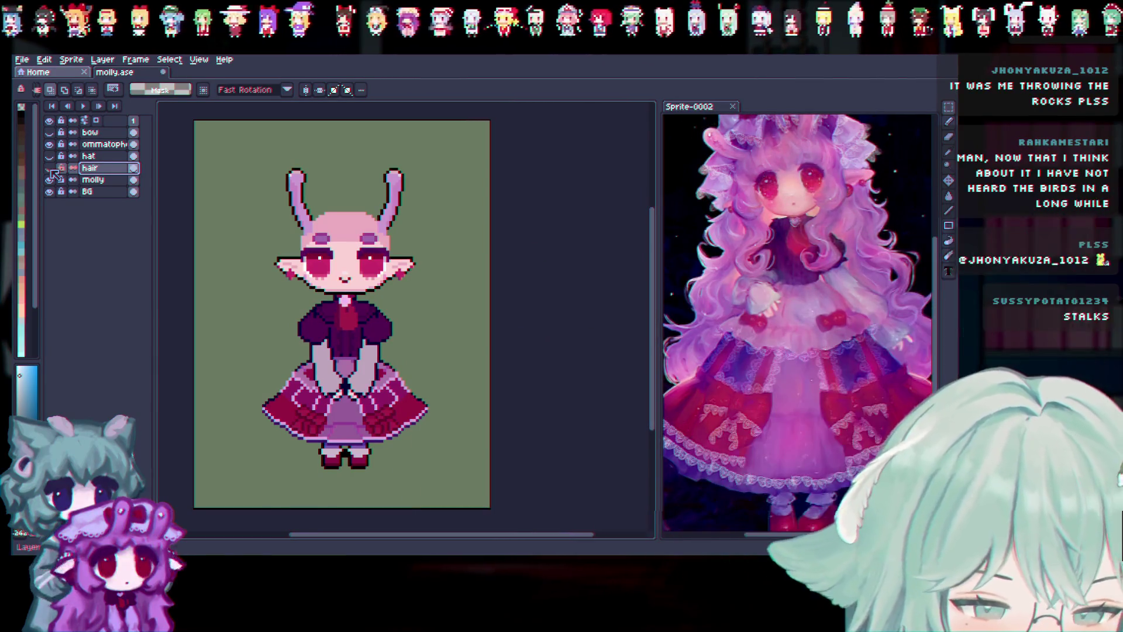
pyautogui.click(50, 169)
pyautogui.click(50, 169)
pyautogui.click(50, 169)
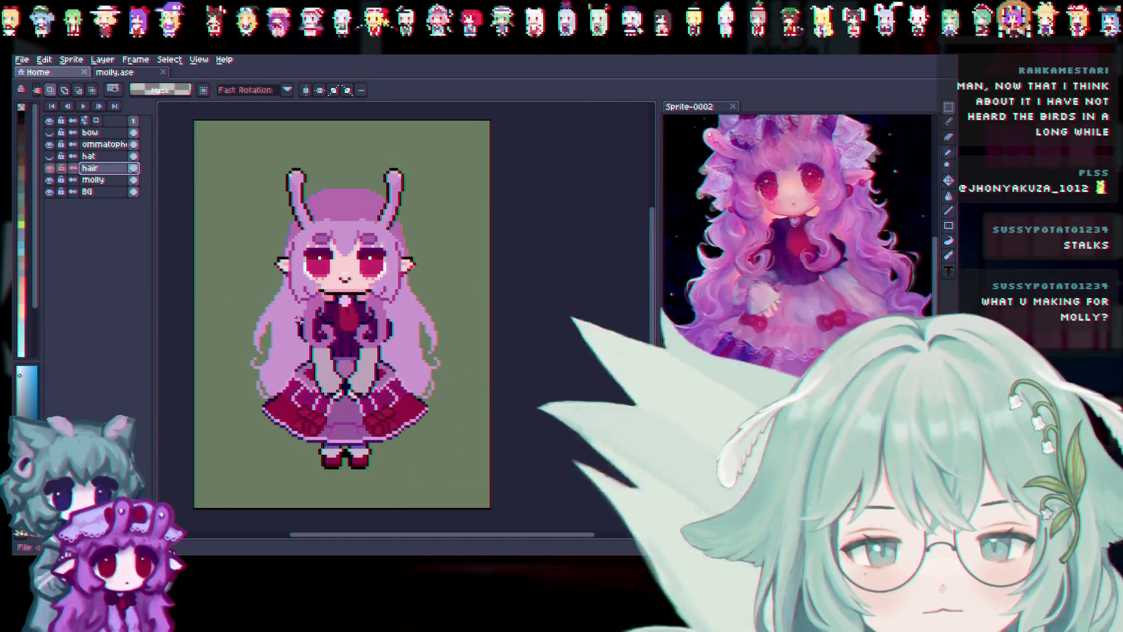
# Preview the red bow on and off, then hide the long hair layer.
pyautogui.click(50, 133)
pyautogui.click(50, 133)
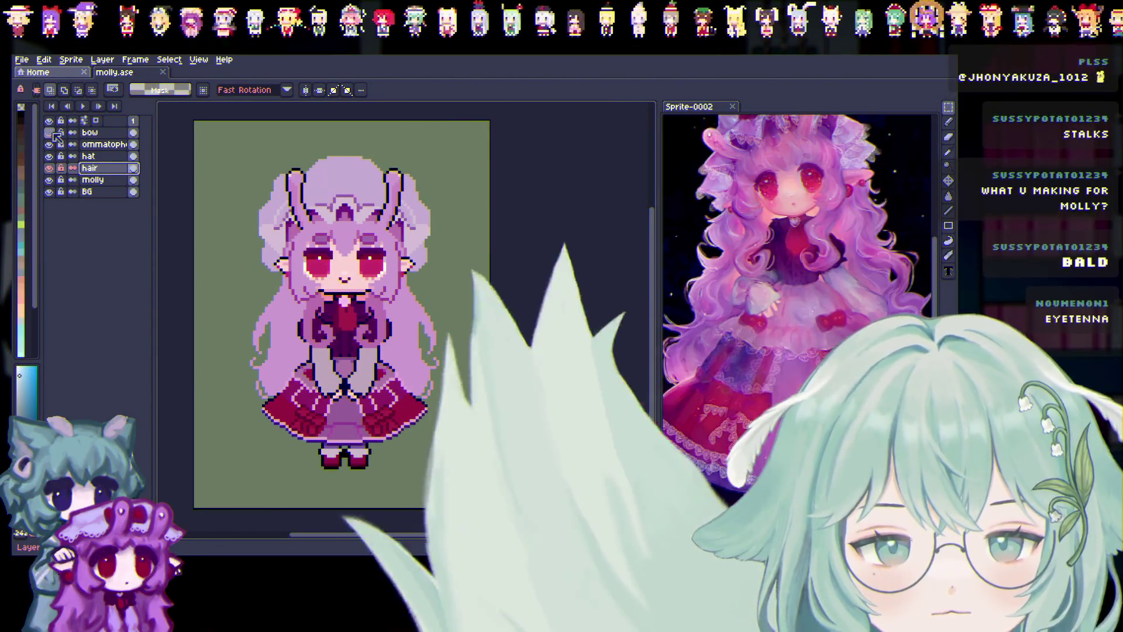
pyautogui.click(50, 133)
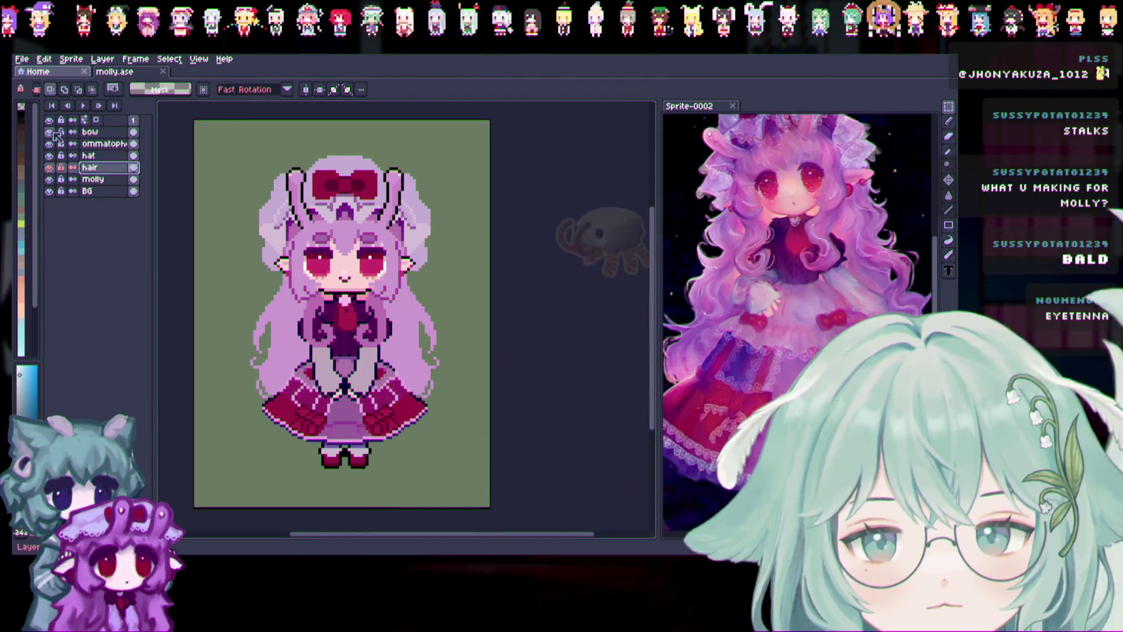
pyautogui.click(49, 133)
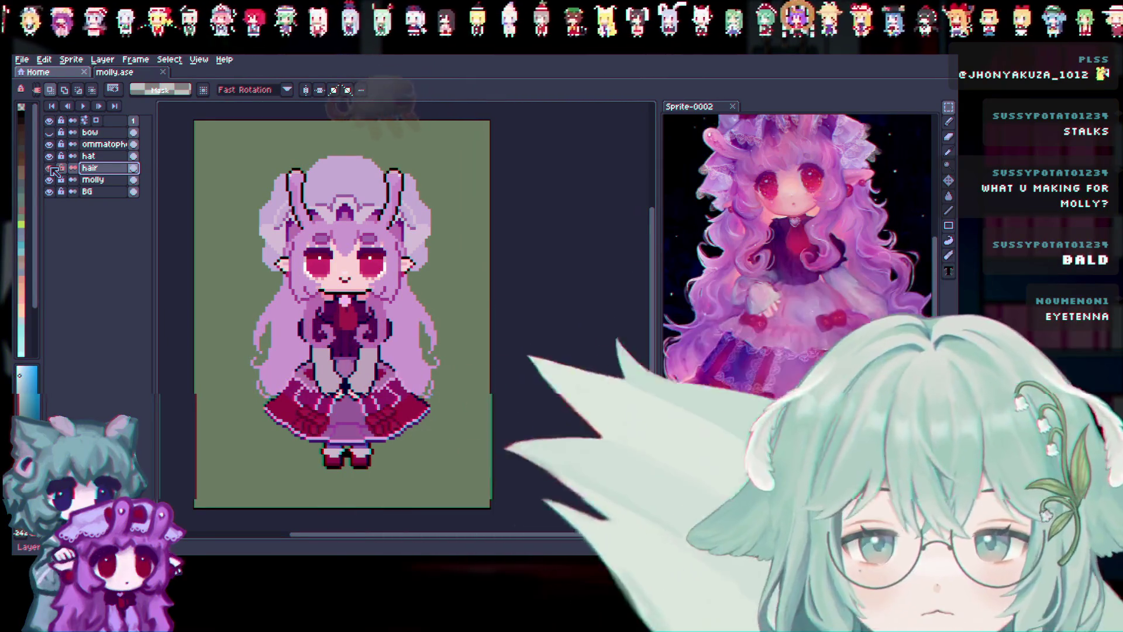
pyautogui.click(49, 168)
pyautogui.click(50, 168)
pyautogui.click(50, 168)
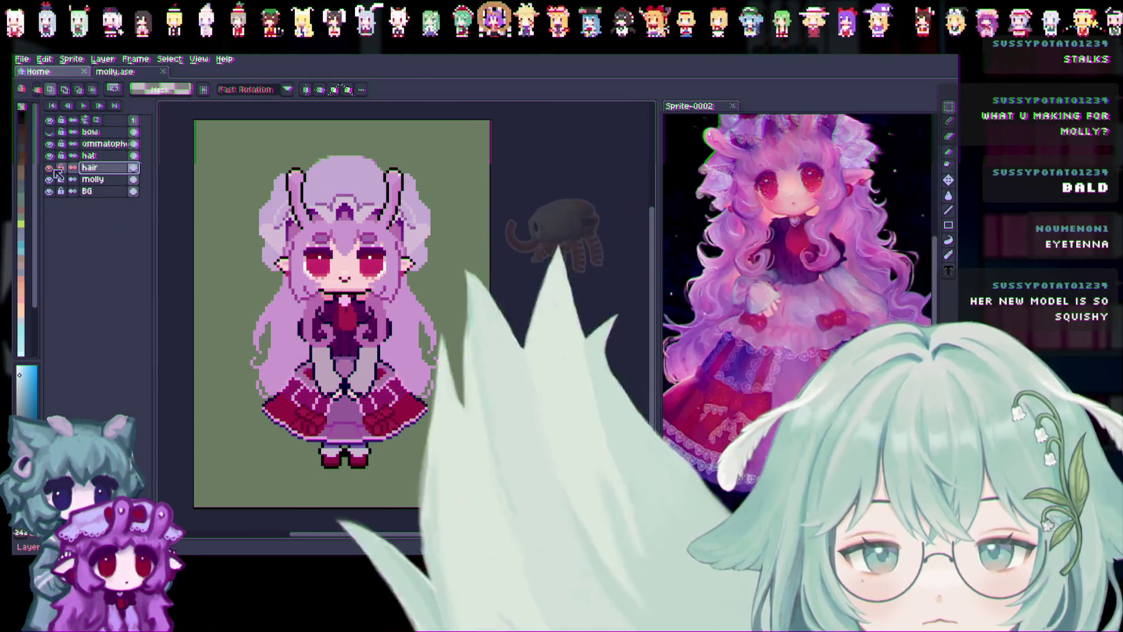
pyautogui.scroll(-3, 323, 340)
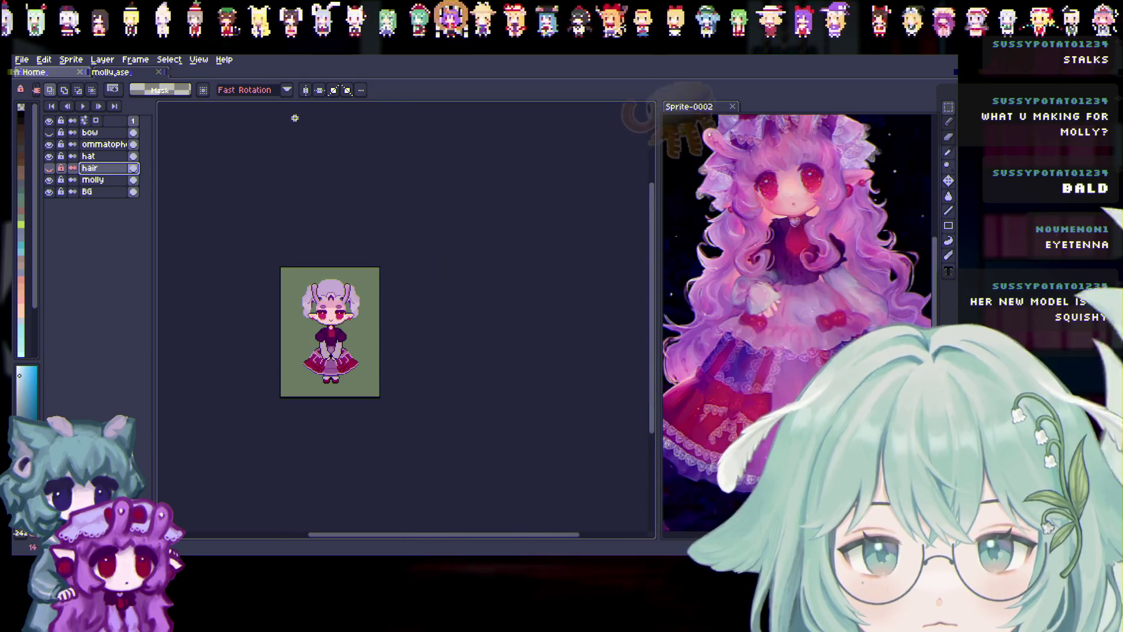
# With molly active, hide the eyestalk layer and duplicate molly into 'molly Copy'.
pyautogui.scroll(3, 323, 333)
pyautogui.click(94, 180)
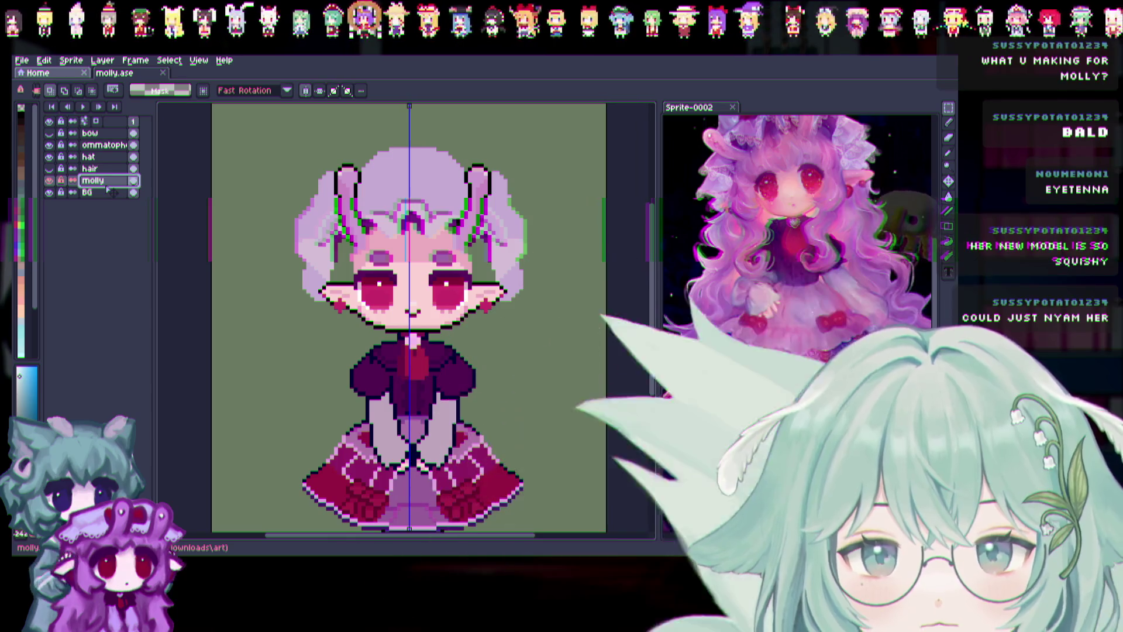
pyautogui.click(50, 144)
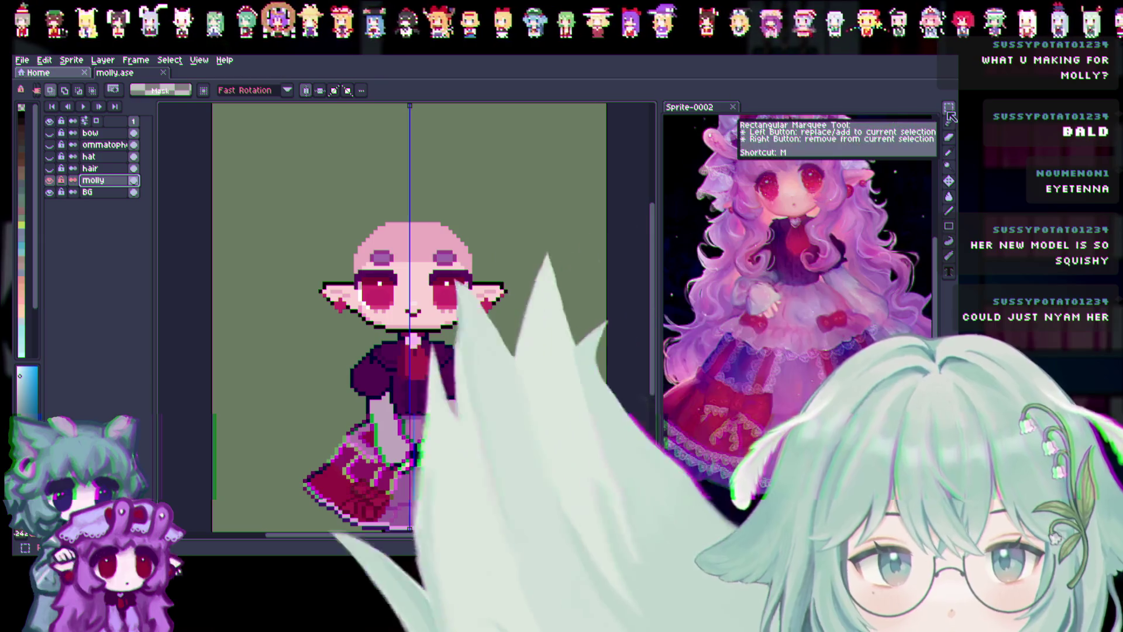
pyautogui.rightClick(125, 183)
pyautogui.click(125, 227)
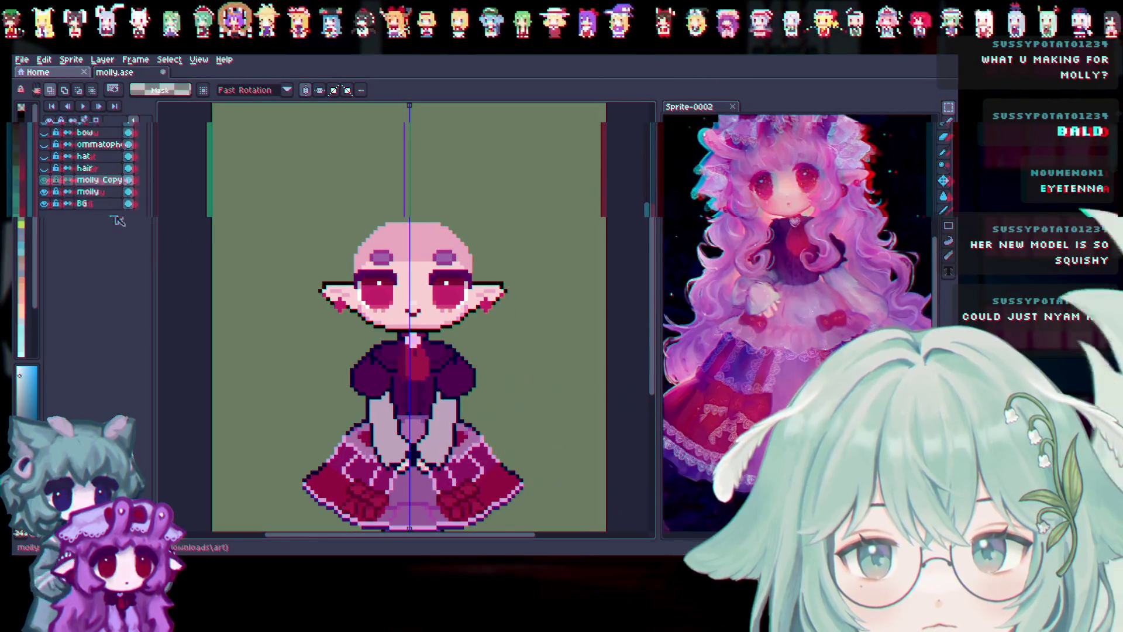
# Rename 'molly Copy' to 'head' and 'molly' to lowercase 'body' via Layer Properties.
pyautogui.doubleClick(110, 181)
pyautogui.write('Head')
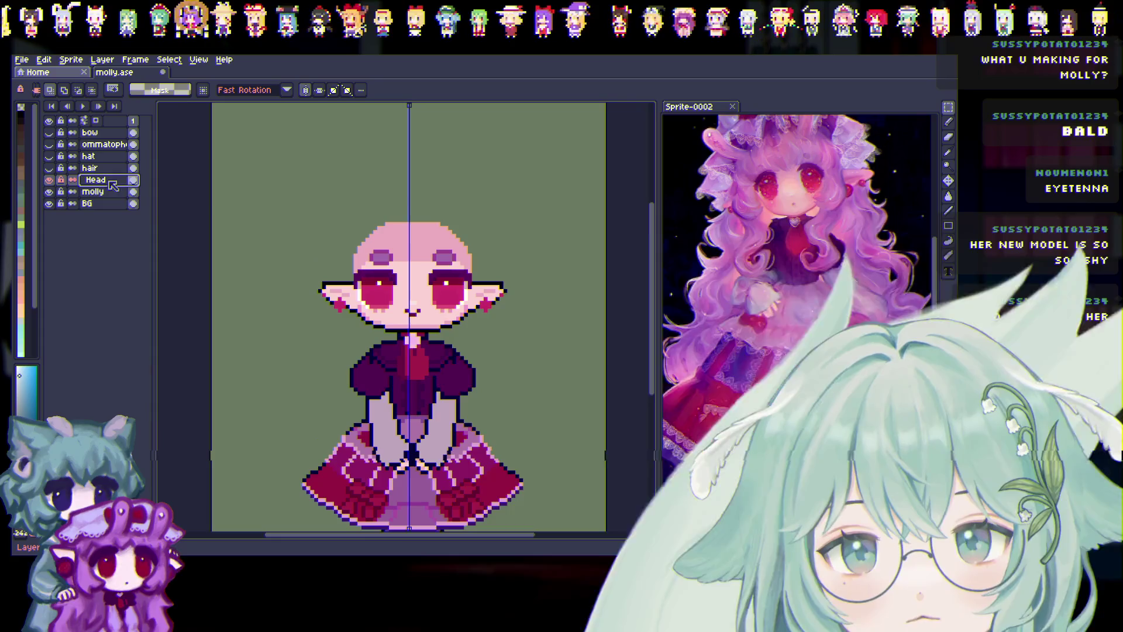
pyautogui.doubleClick(108, 192)
pyautogui.write('ody')
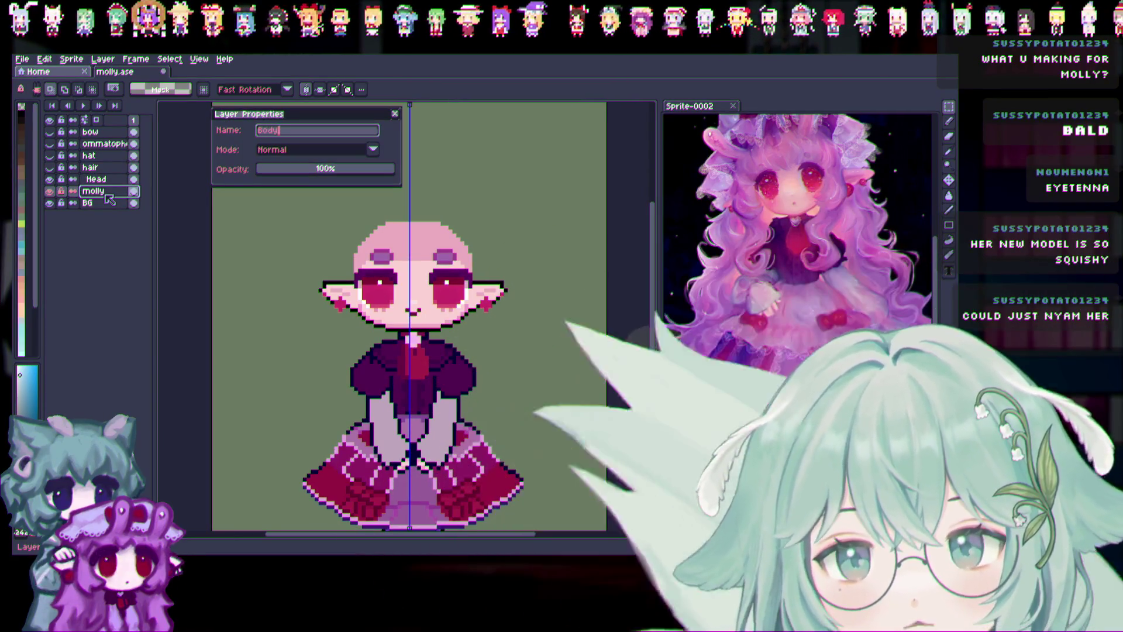
pyautogui.write('hea')
pyautogui.write('ad')
pyautogui.press('Return')
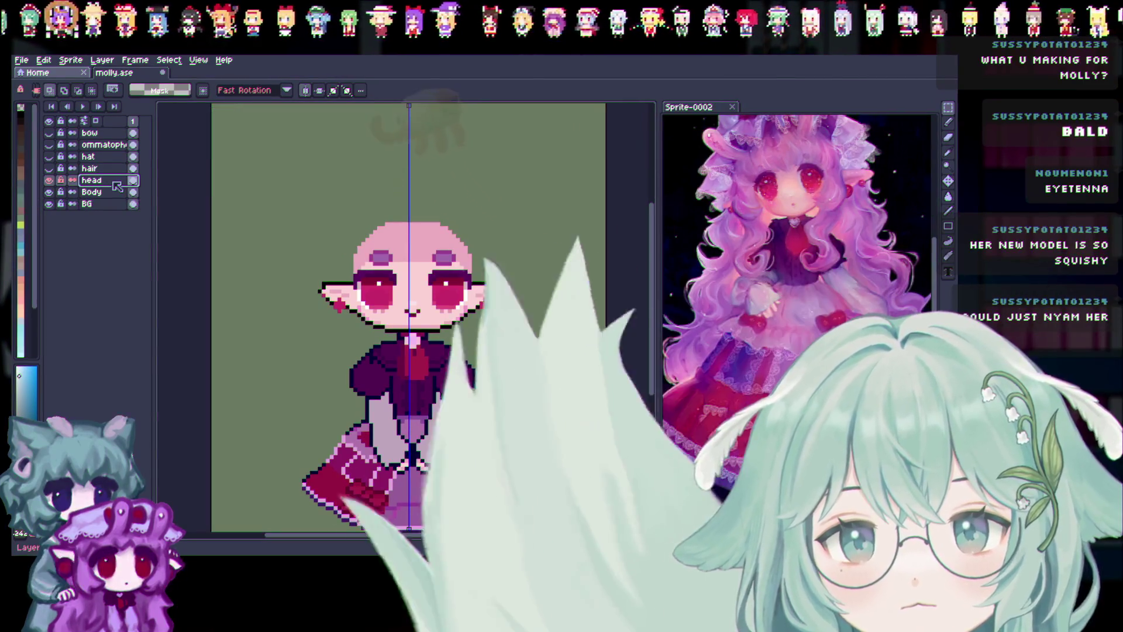
pyautogui.doubleClick(110, 193)
pyautogui.write('body')
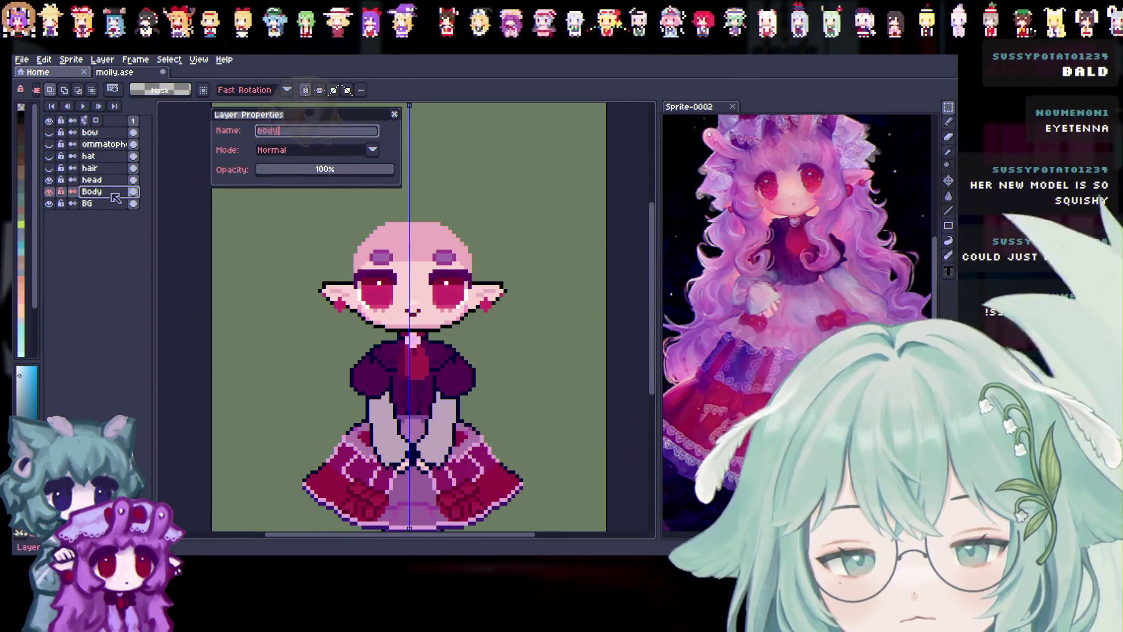
pyautogui.press('Return')
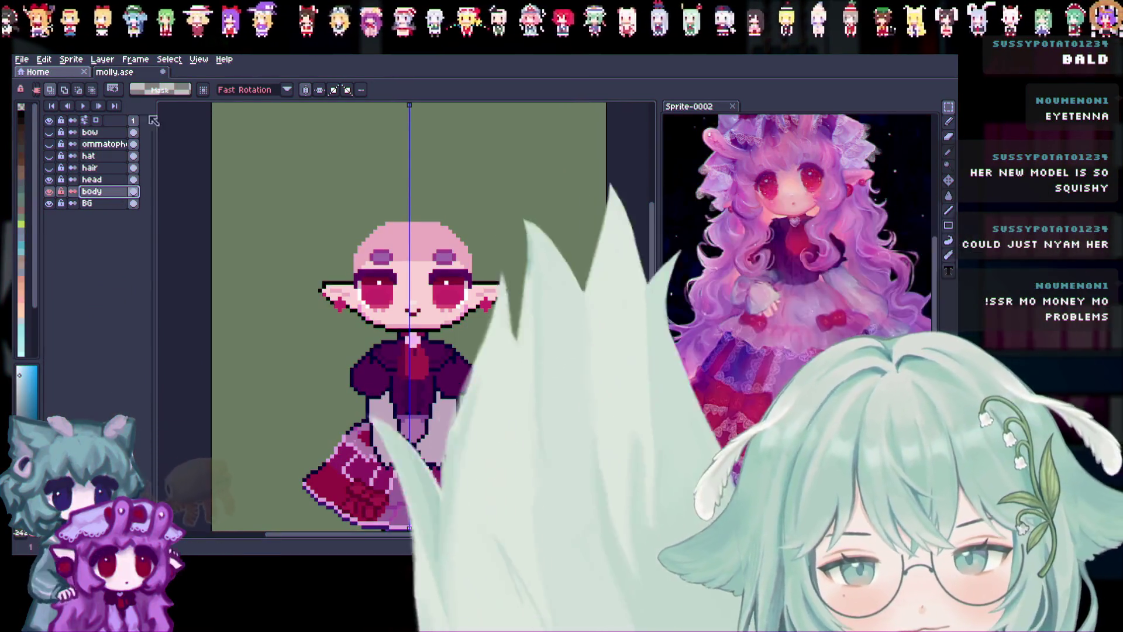
pyautogui.click(92, 180)
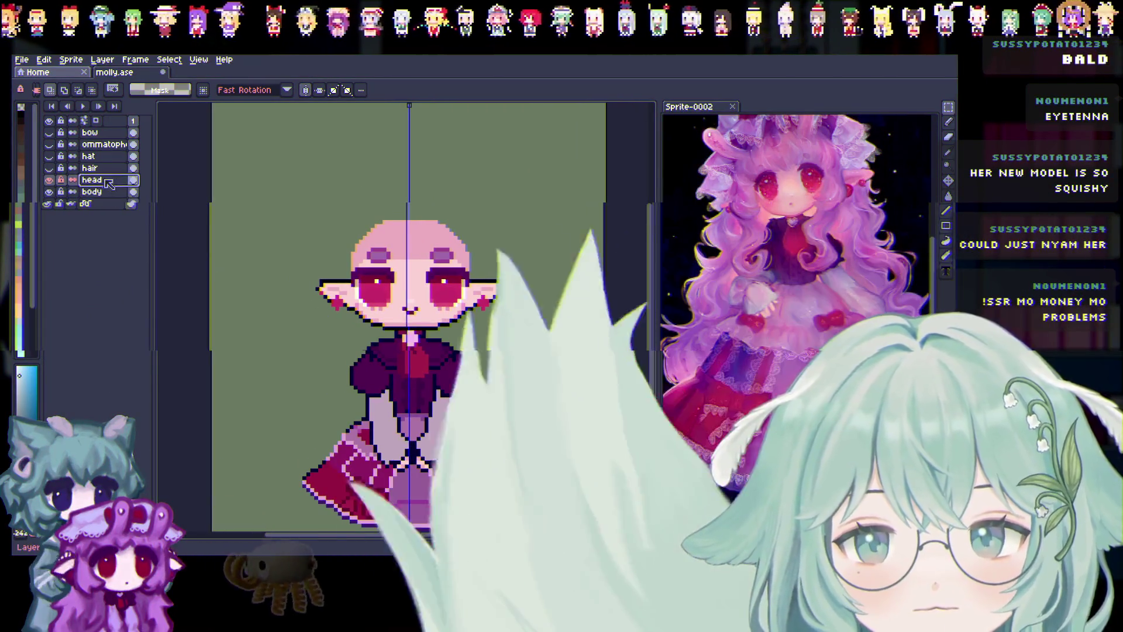
# Deselect, make the body layer active, and marquee the head area on it.
pyautogui.scroll(-3, 636, 222)
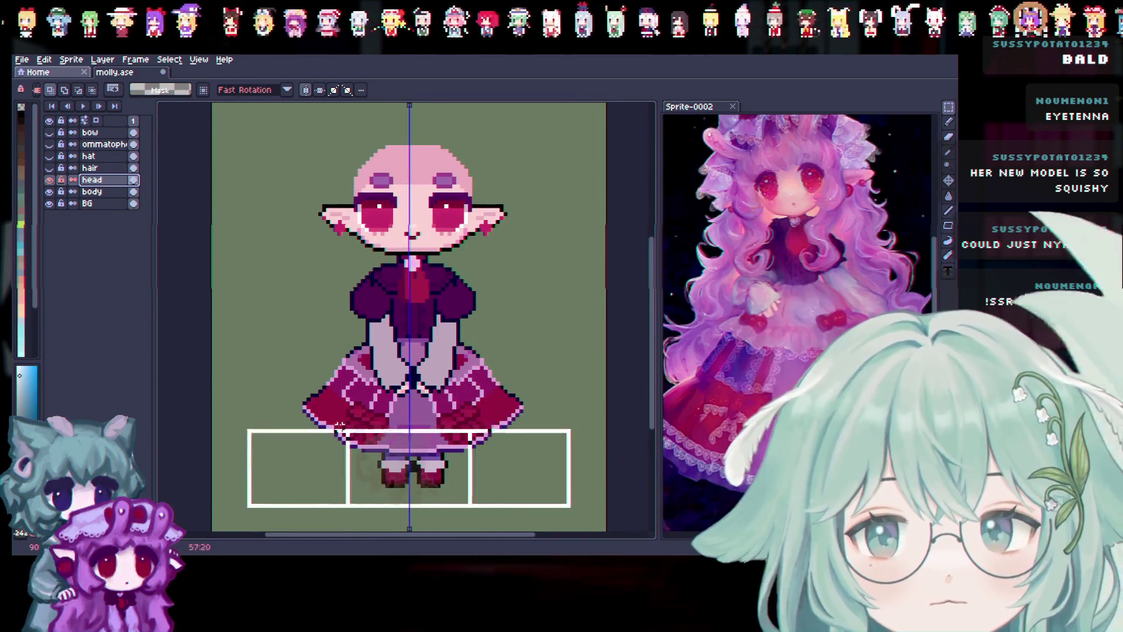
pyautogui.click(280, 257)
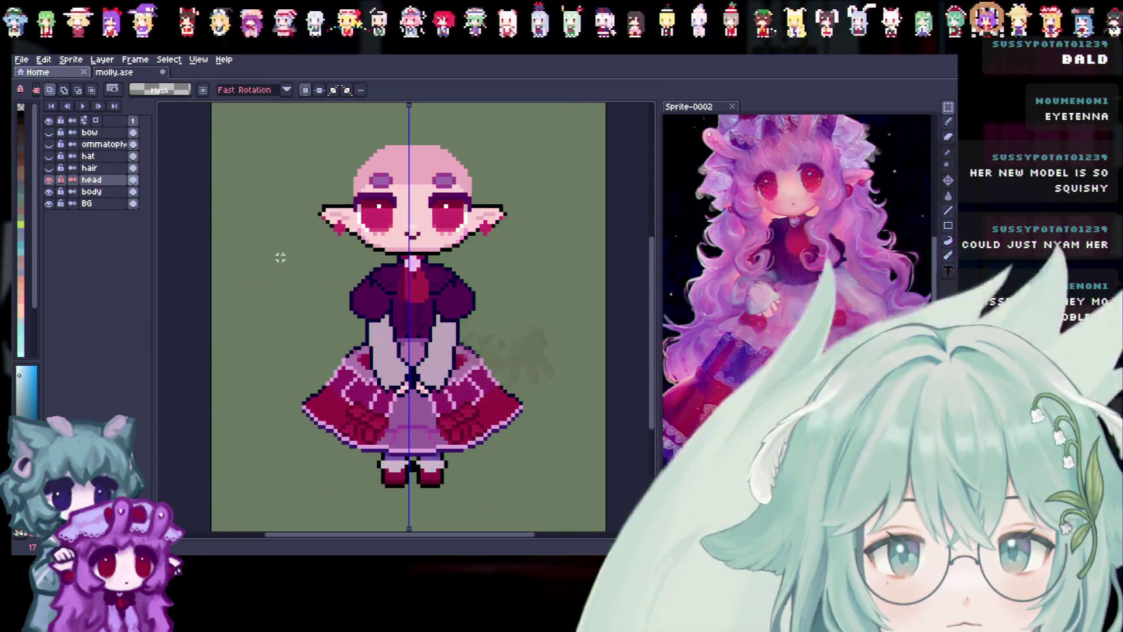
pyautogui.click(49, 191)
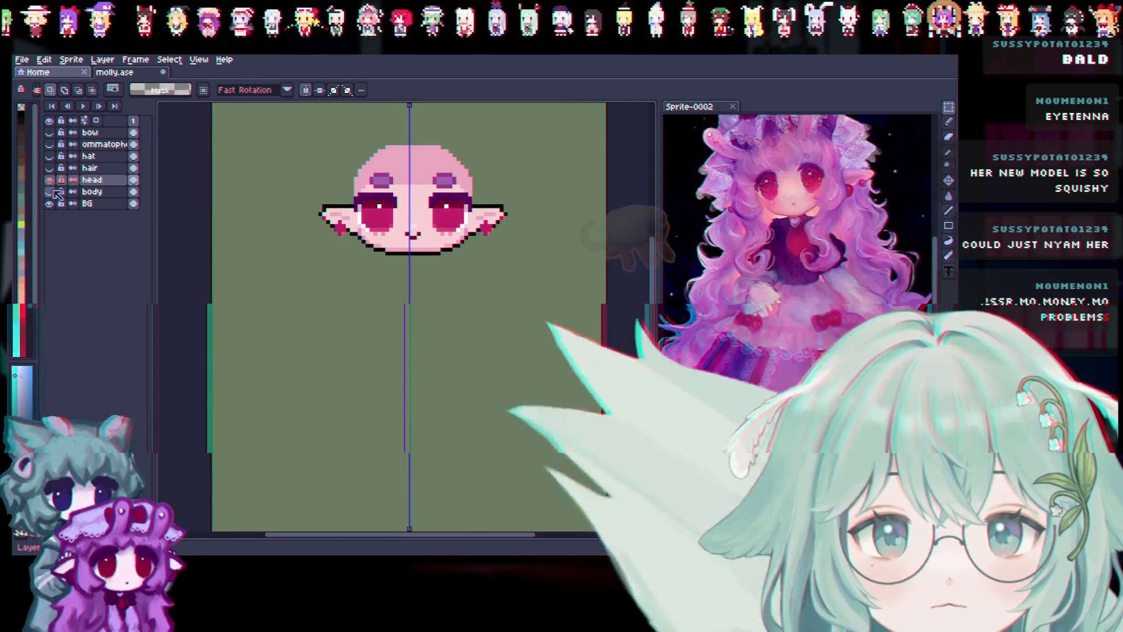
pyautogui.click(49, 192)
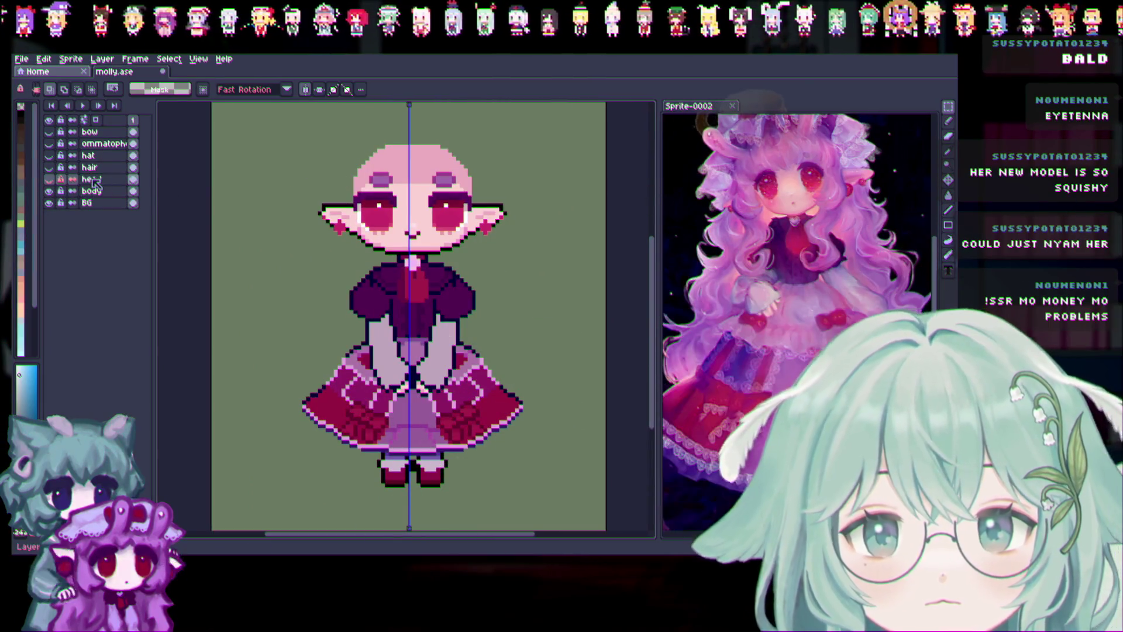
pyautogui.click(92, 191)
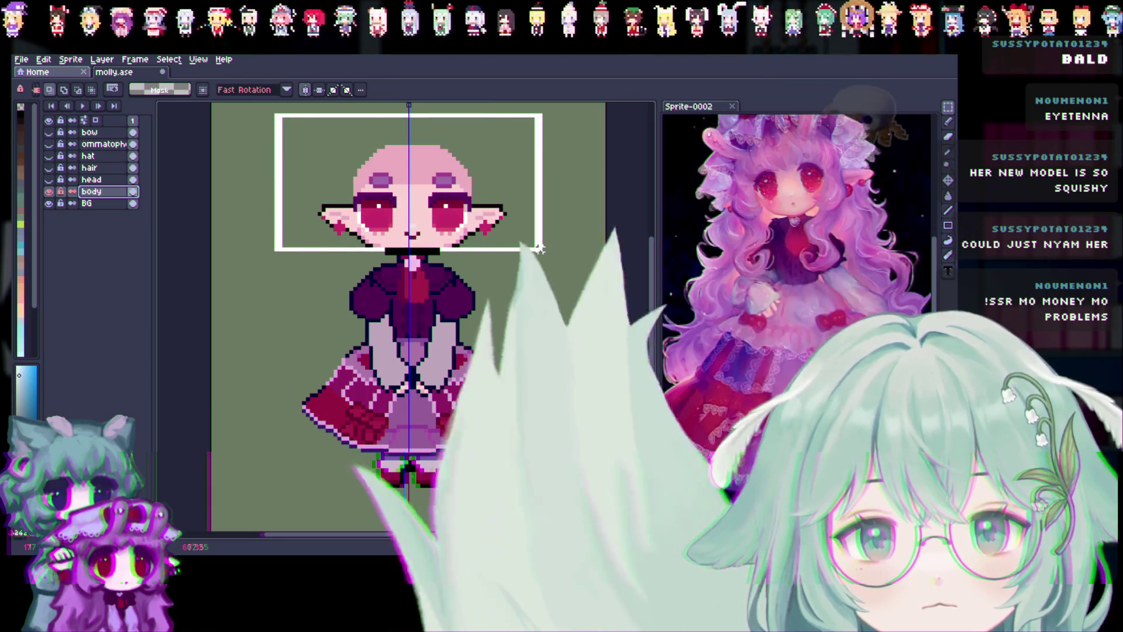
pyautogui.moveTo(539, 249); pyautogui.dragTo(544, 254)
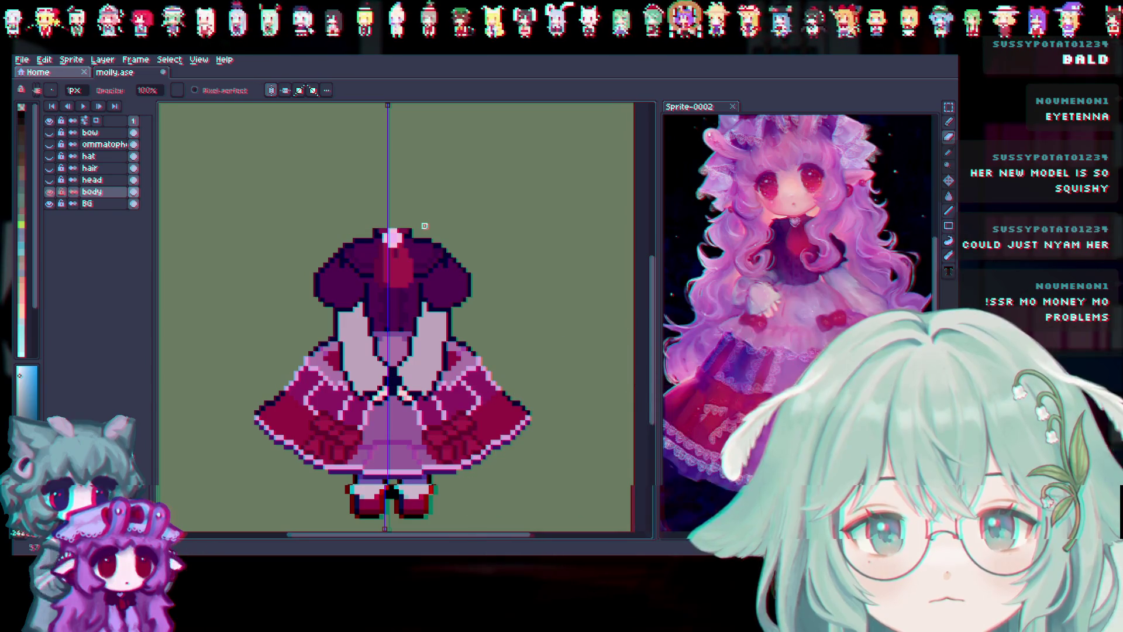
# Check the body layer's contents and undo an accidental dark line above the collar.
pyautogui.click(49, 192)
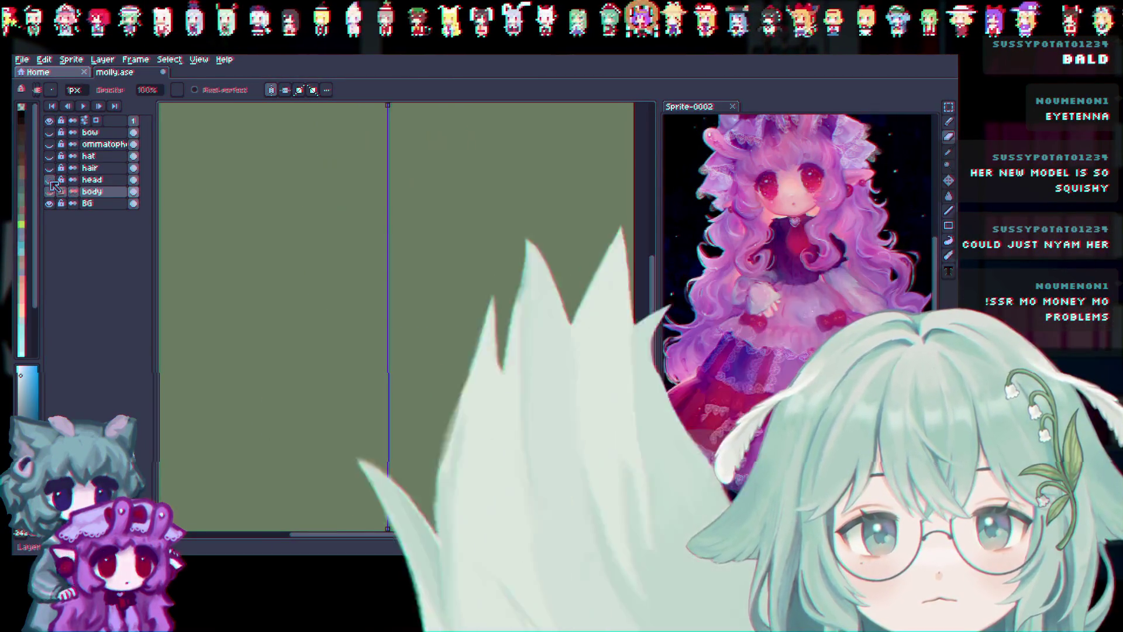
pyautogui.click(50, 192)
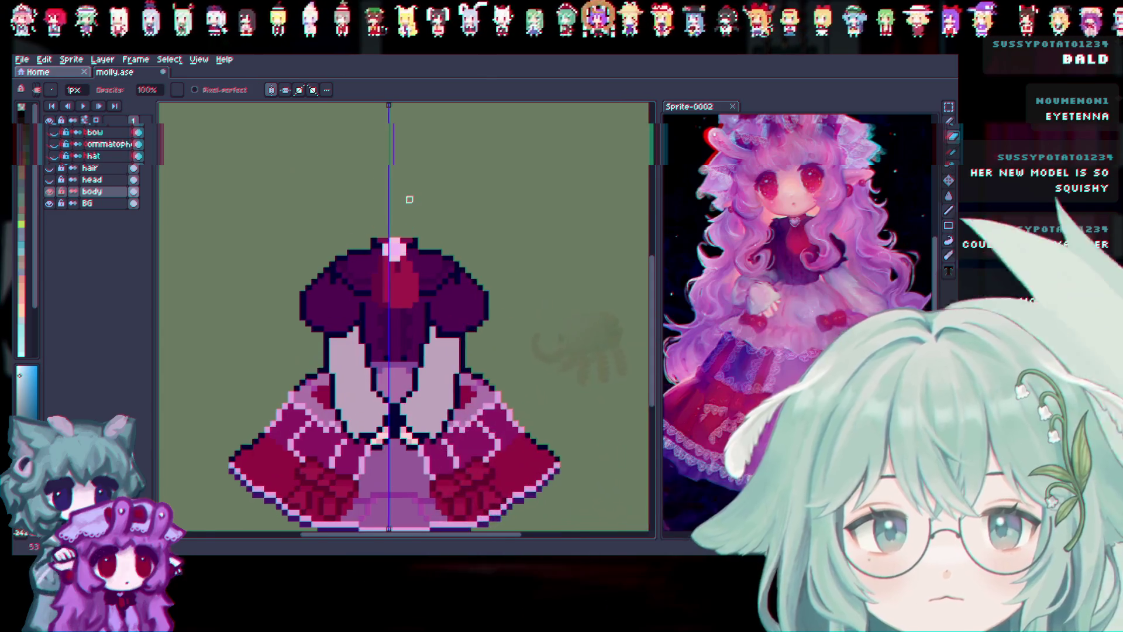
pyautogui.scroll(3, 391, 236)
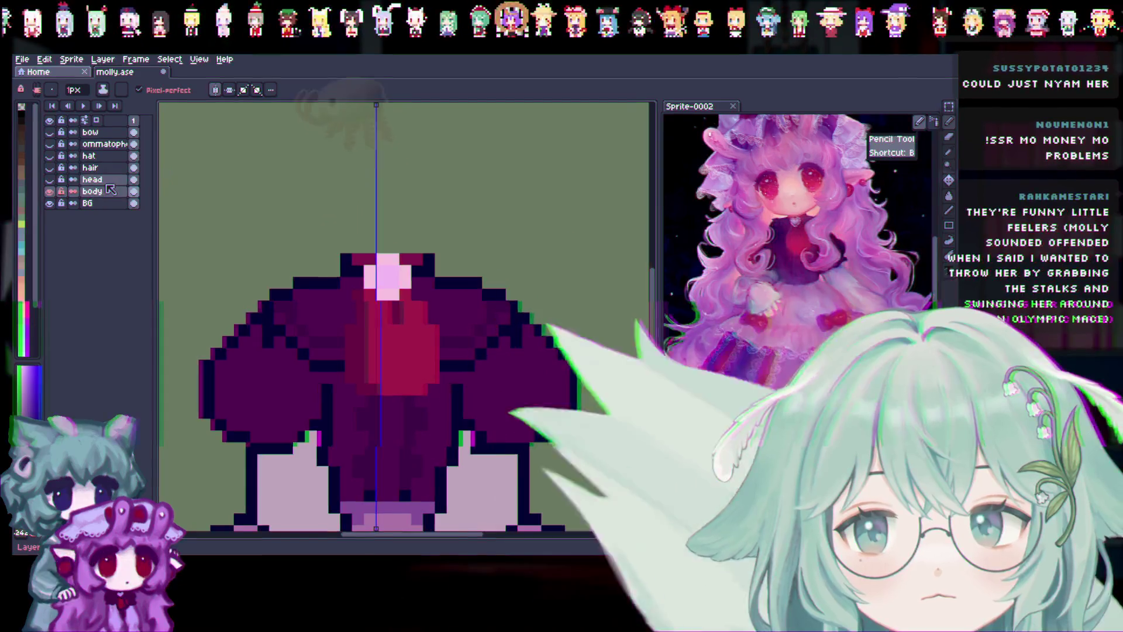
pyautogui.moveTo(432, 247); pyautogui.dragTo(319, 247)
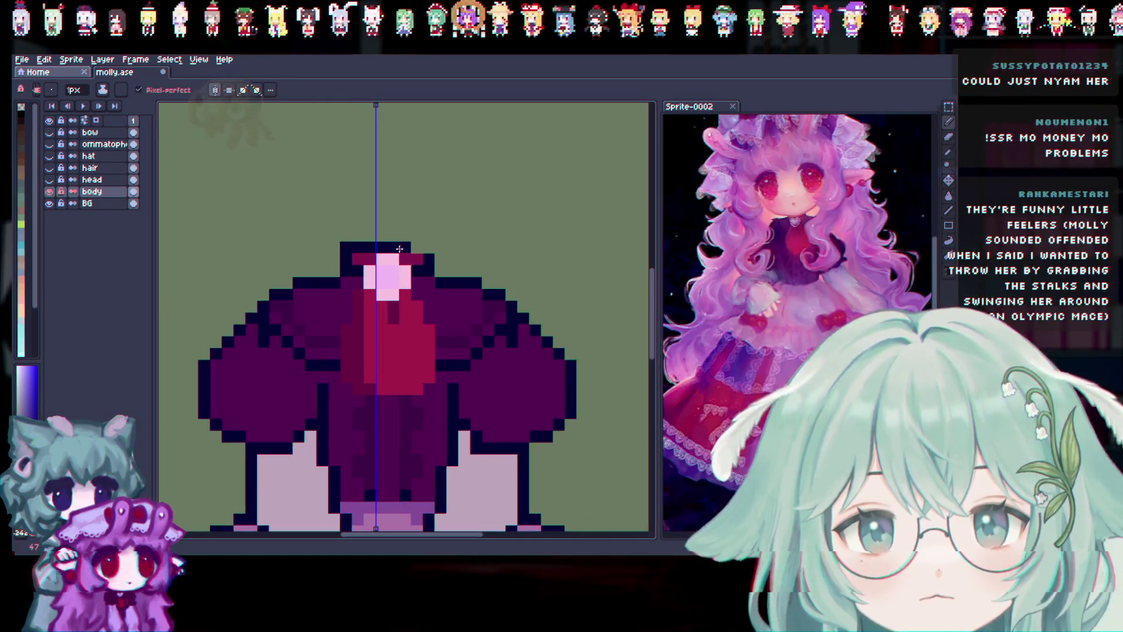
pyautogui.hotkey('ctrl', 'z')
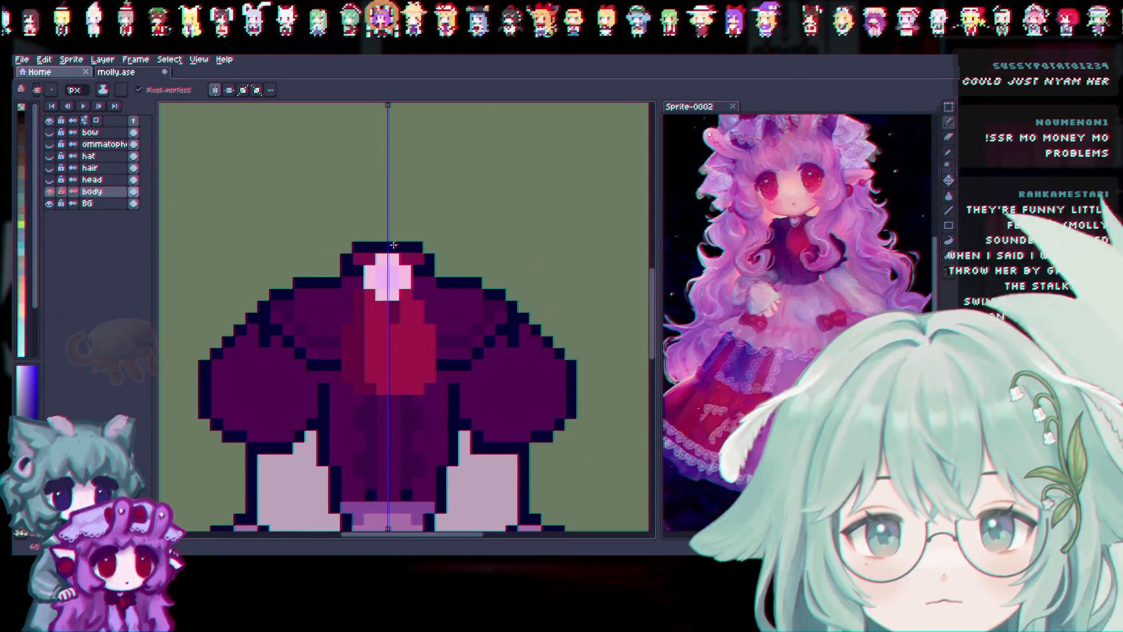
# Show the head layer above the body and zoom out.
pyautogui.click(49, 180)
pyautogui.click(49, 180)
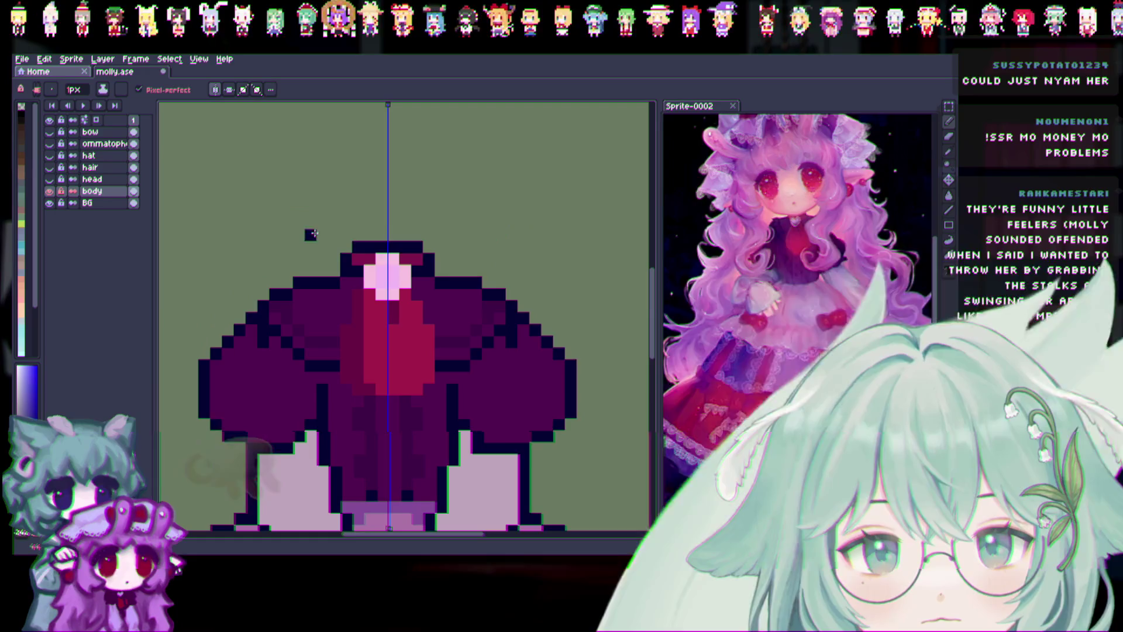
pyautogui.click(50, 179)
pyautogui.scroll(-1, 425, 404)
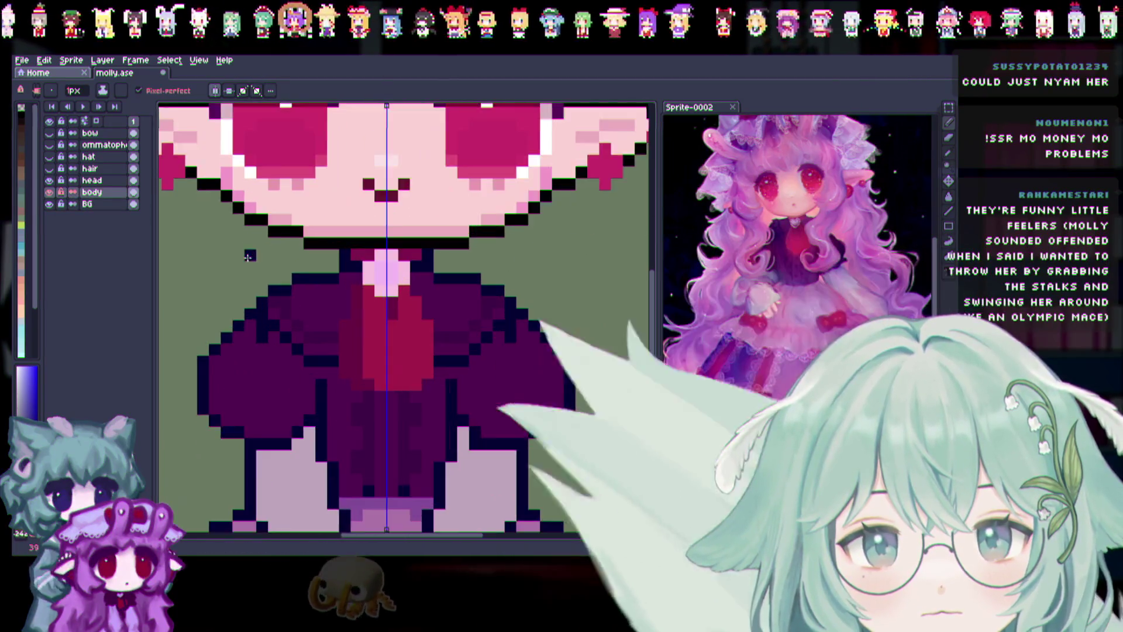
pyautogui.scroll(-1, 425, 404)
pyautogui.scroll(-1, 426, 403)
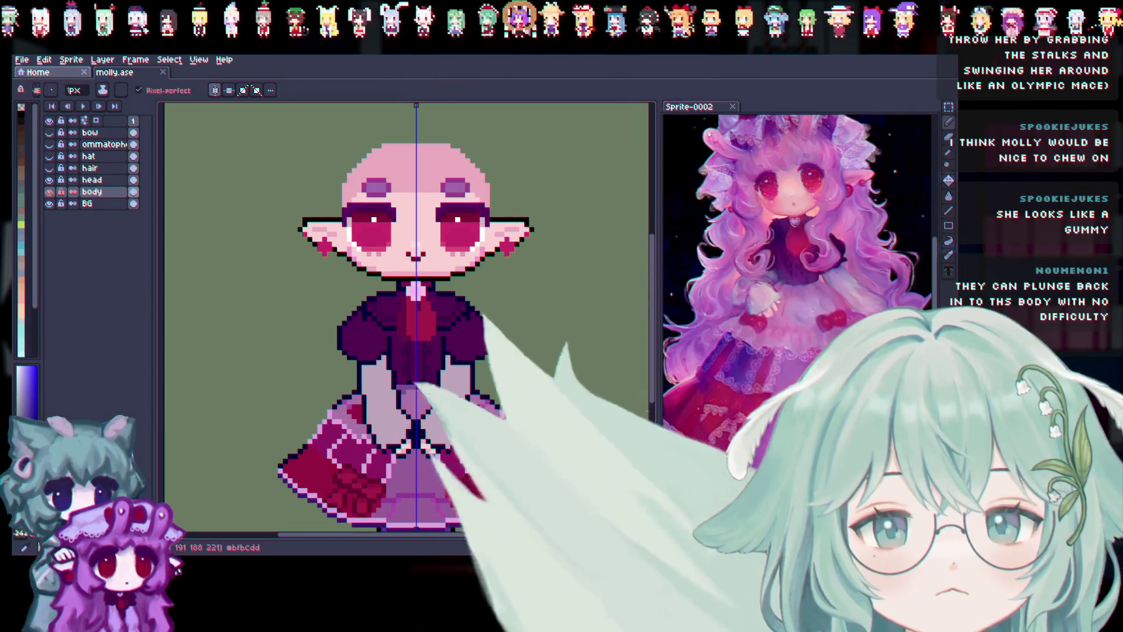
# Hide the head layer, sample pink from the reference, and undo two shoulder edits.
pyautogui.scroll(-1, 363, 326)
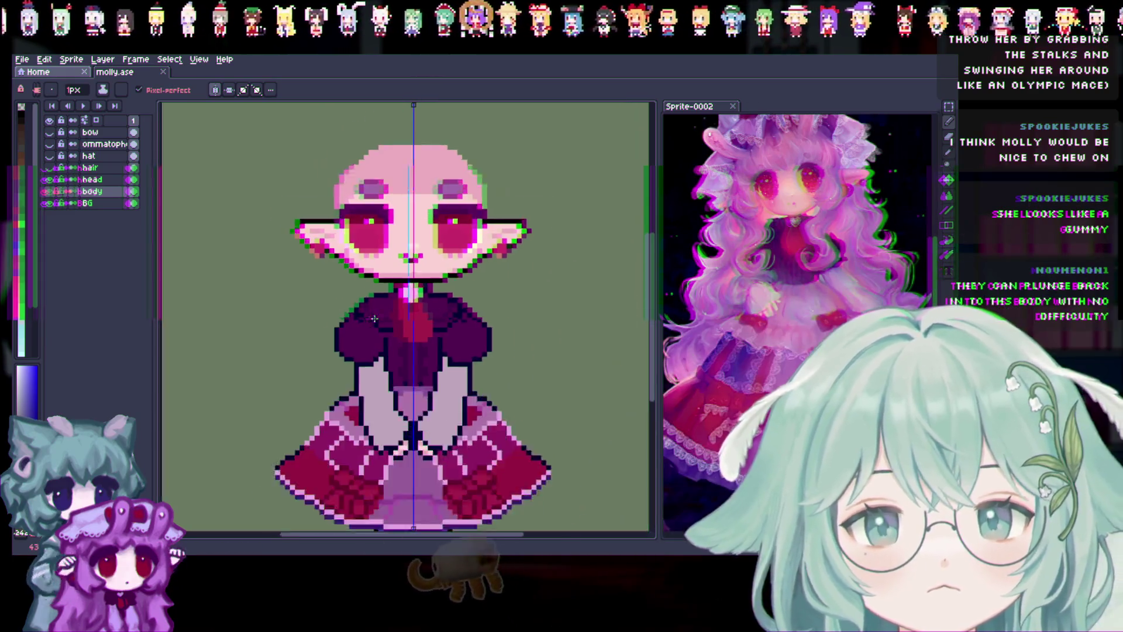
pyautogui.scroll(-1, 363, 326)
pyautogui.scroll(1, 370, 386)
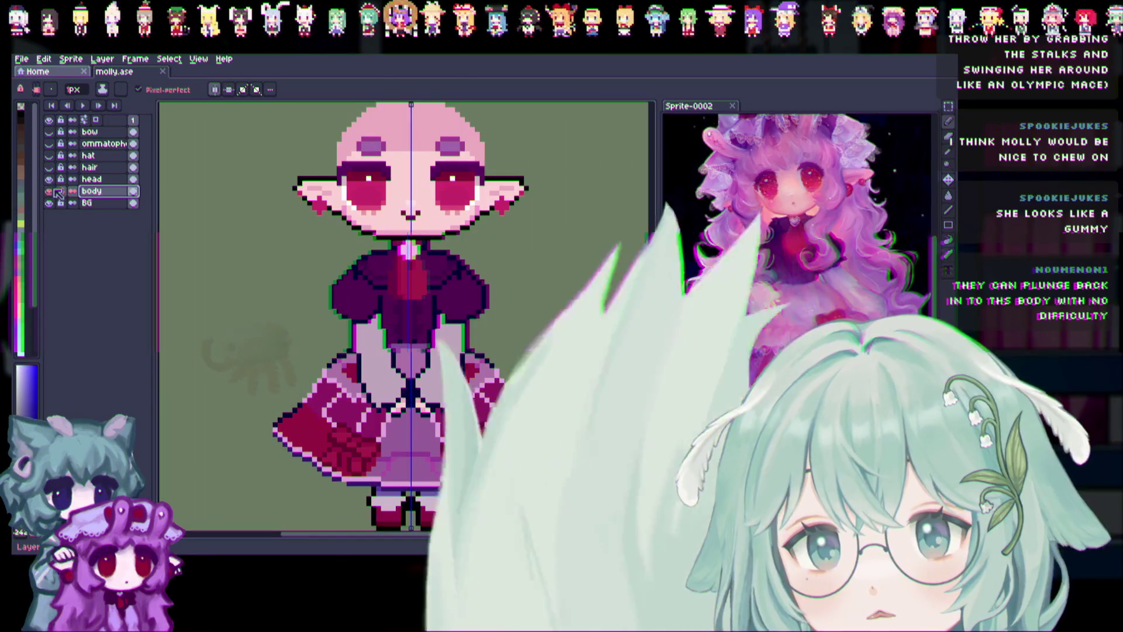
pyautogui.click(49, 180)
pyautogui.scroll(1, 342, 363)
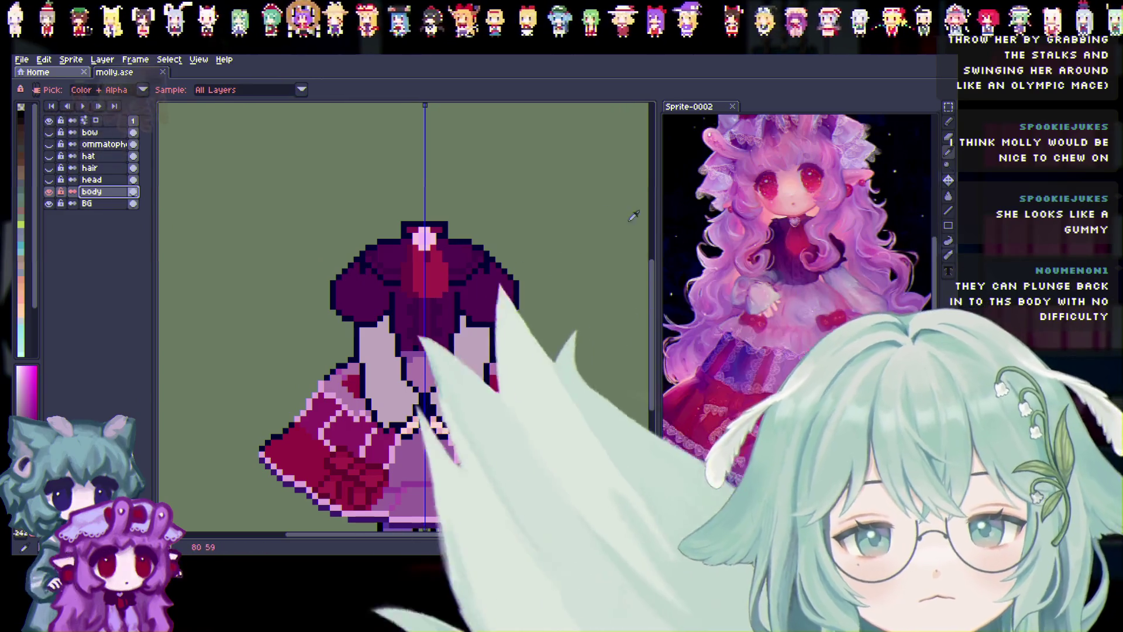
pyautogui.click(749, 173)
pyautogui.press('b')
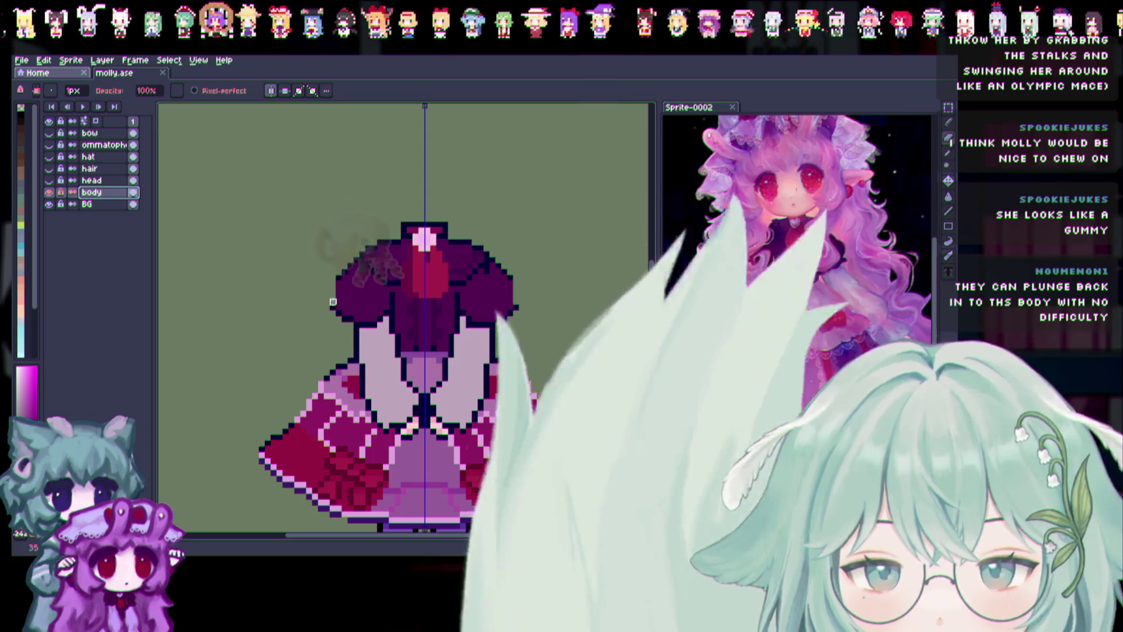
pyautogui.hotkey('ctrl', 'z')
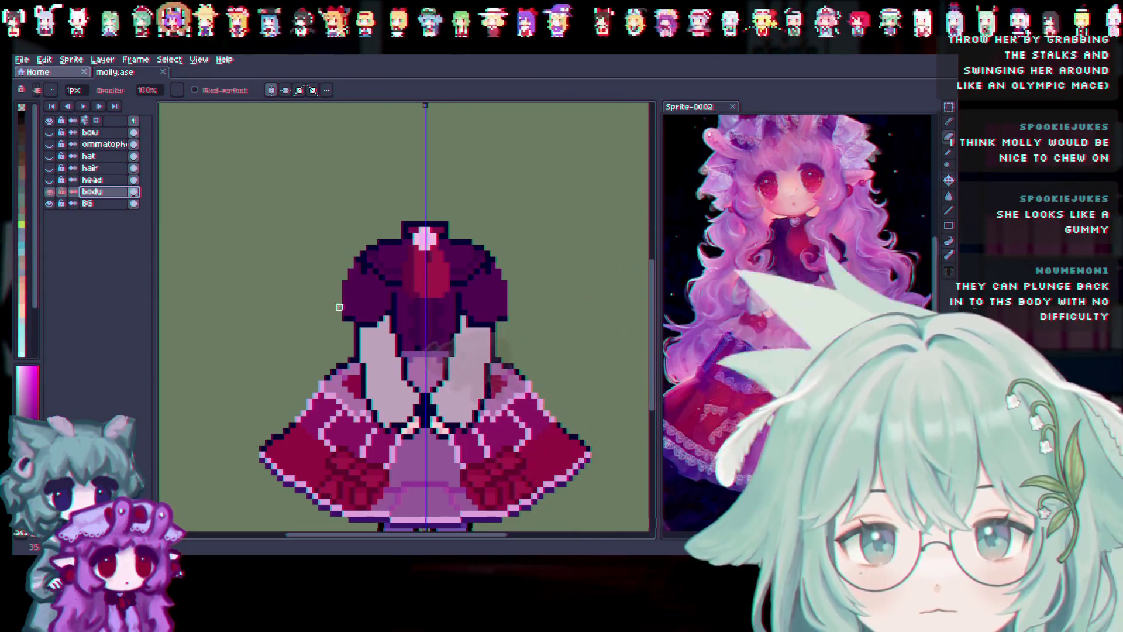
pyautogui.hotkey('ctrl', 'z')
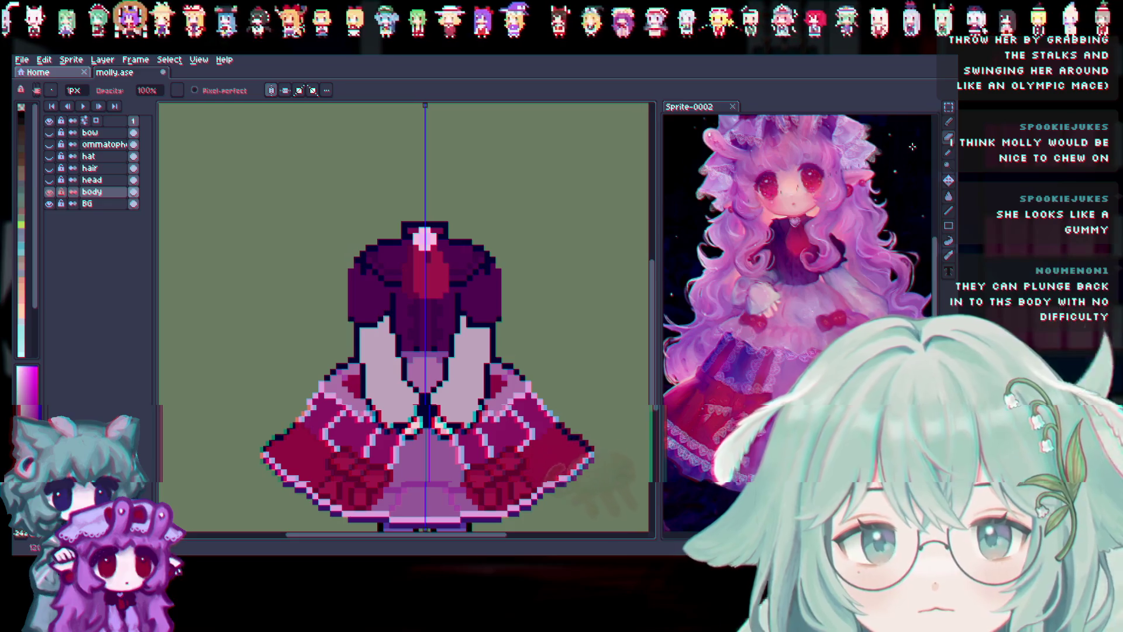
# Redraw the mirrored left-shoulder outline with the Pencil after undoing and redoing attempts.
pyautogui.hotkey('shift', 'b')
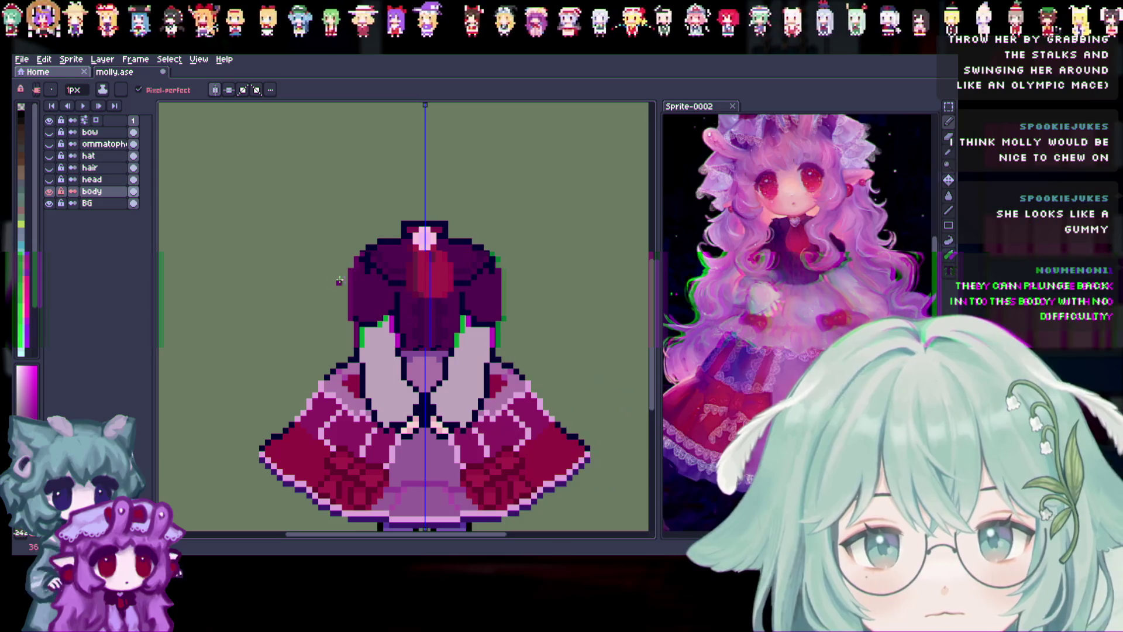
pyautogui.click(949, 155)
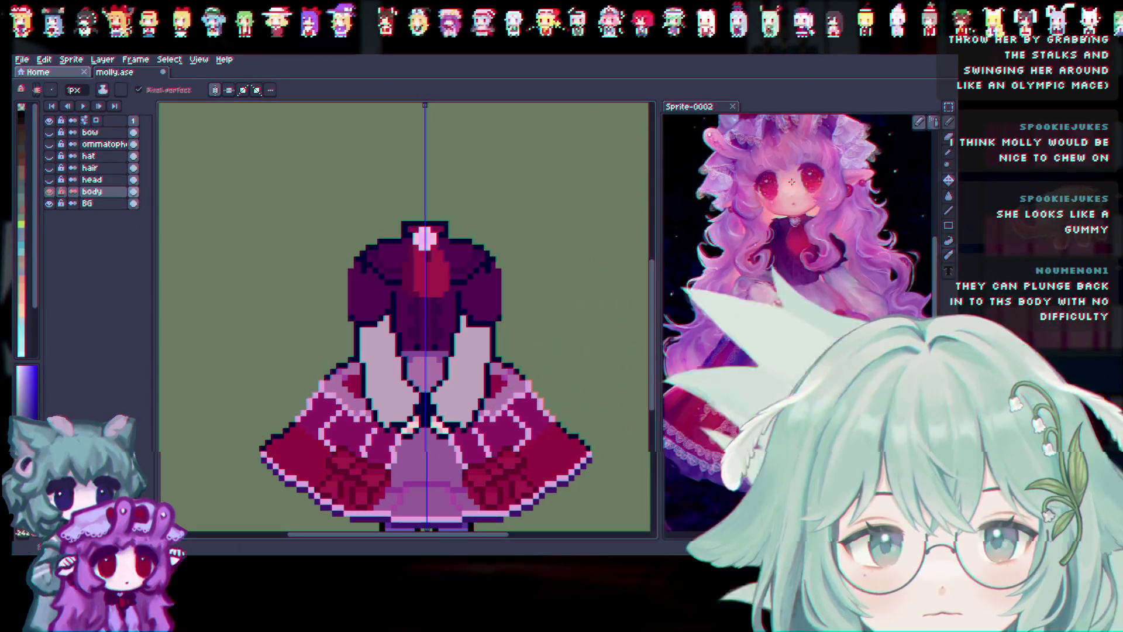
pyautogui.click(949, 121)
pyautogui.moveTo(347, 270); pyautogui.dragTo(340, 295)
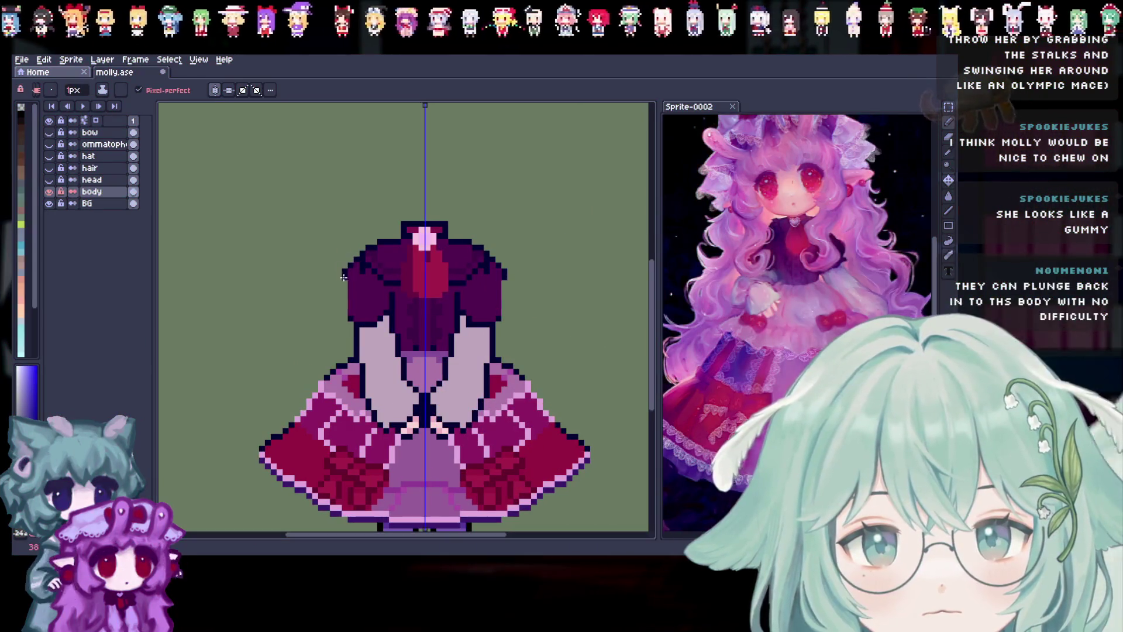
pyautogui.hotkey('ctrl', 'z')
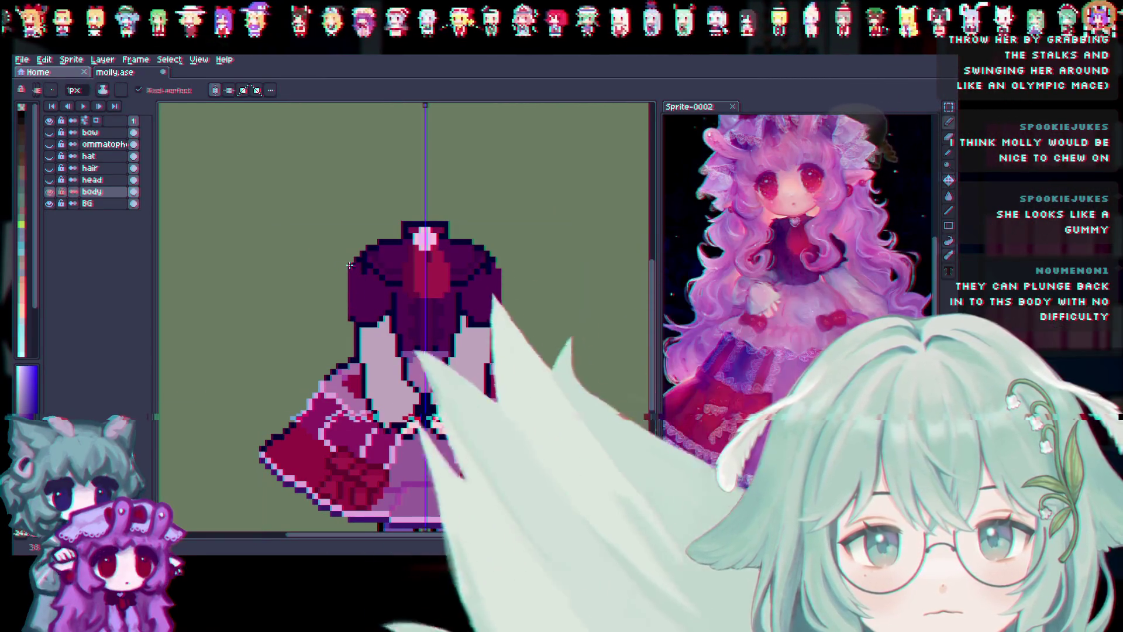
pyautogui.hotkey('ctrl', 'z')
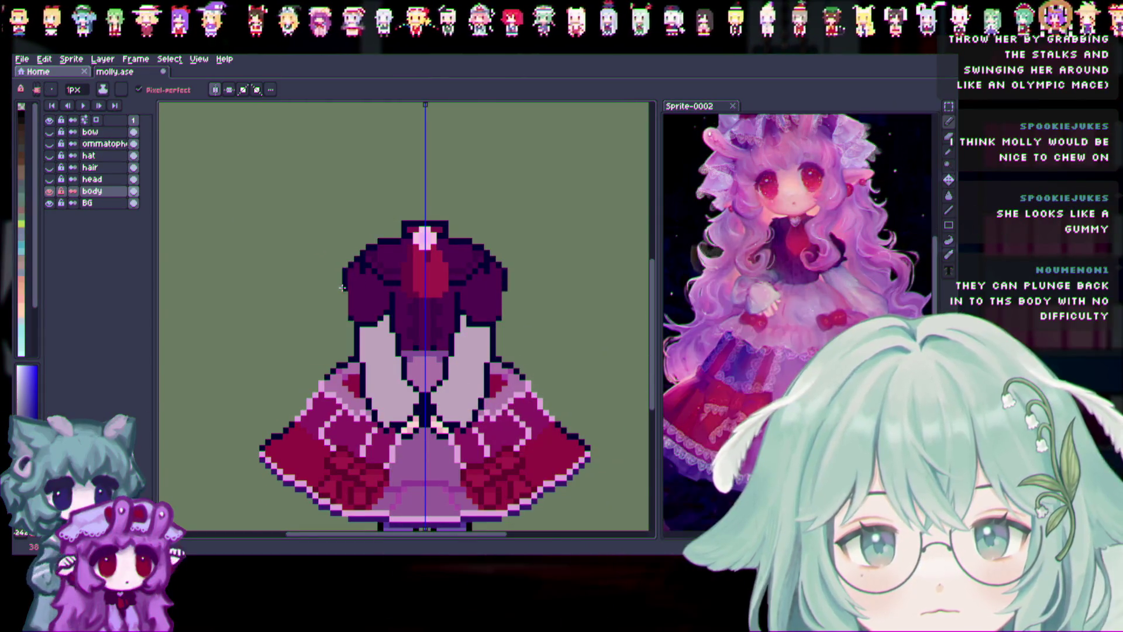
pyautogui.hotkey('ctrl', 'y')
pyautogui.press('b')
pyautogui.moveTo(346, 266); pyautogui.dragTo(340, 289)
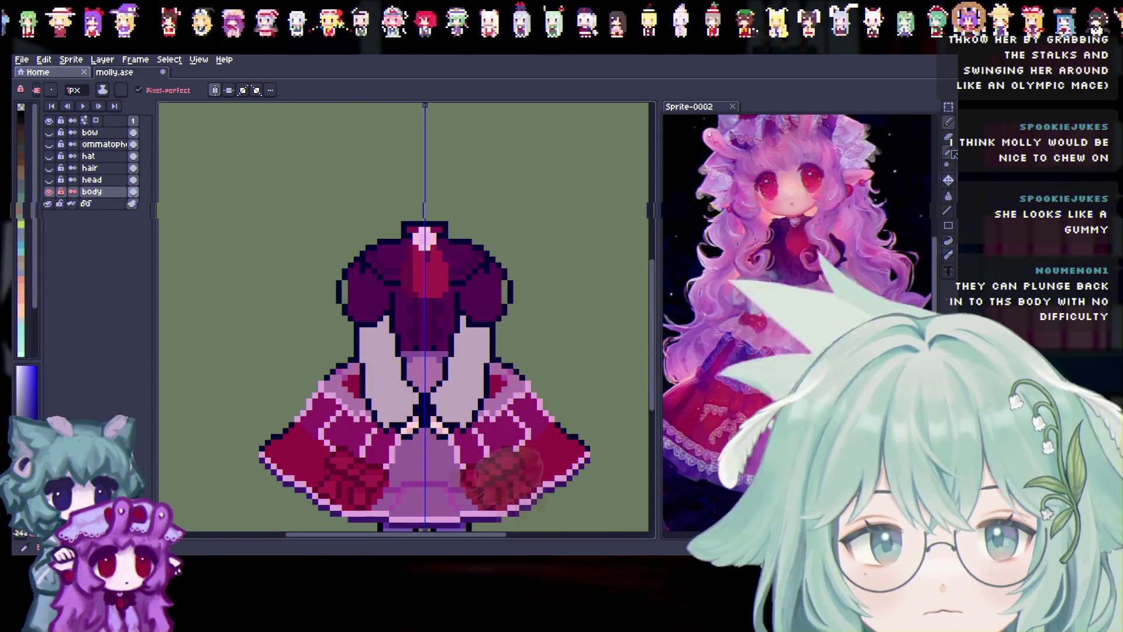
# Fill the gap in both mirrored shoulder outlines with the Pencil.
pyautogui.click(949, 123)
pyautogui.moveTo(347, 296); pyautogui.dragTo(347, 282)
pyautogui.scroll(1, 430, 348)
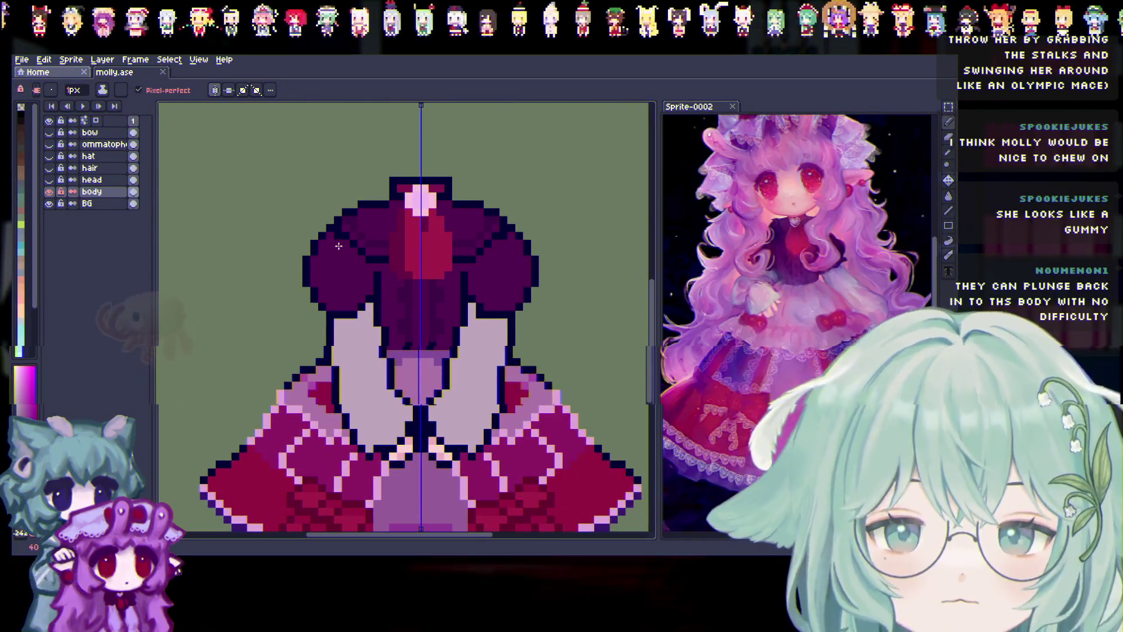
pyautogui.scroll(-2, 371, 369)
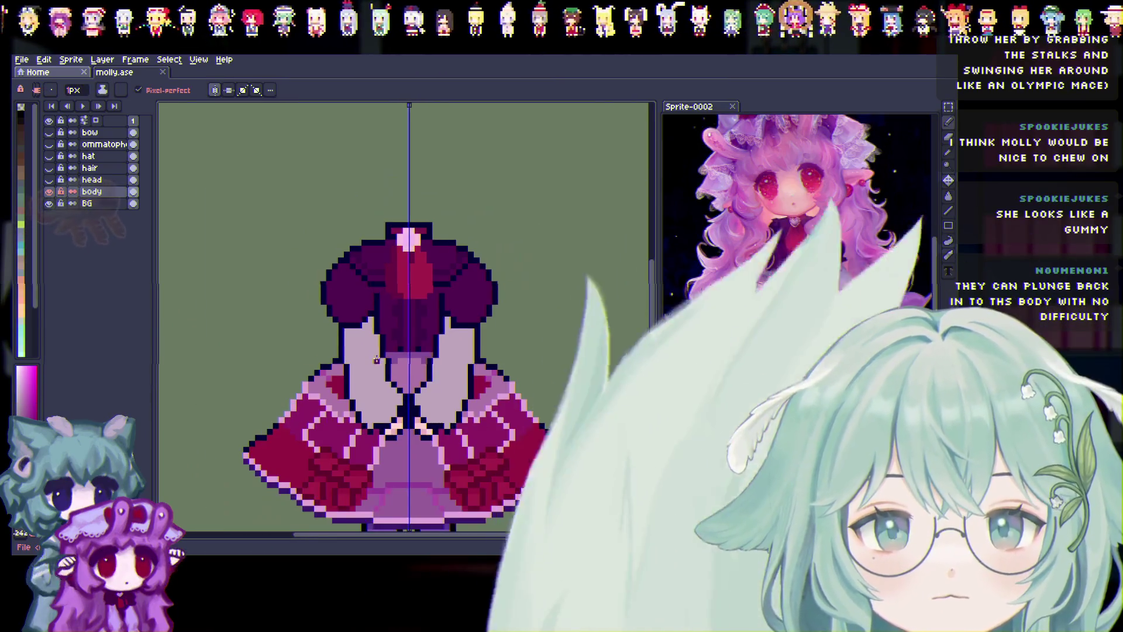
# Show the head layer again and save molly.ase.
pyautogui.click(49, 179)
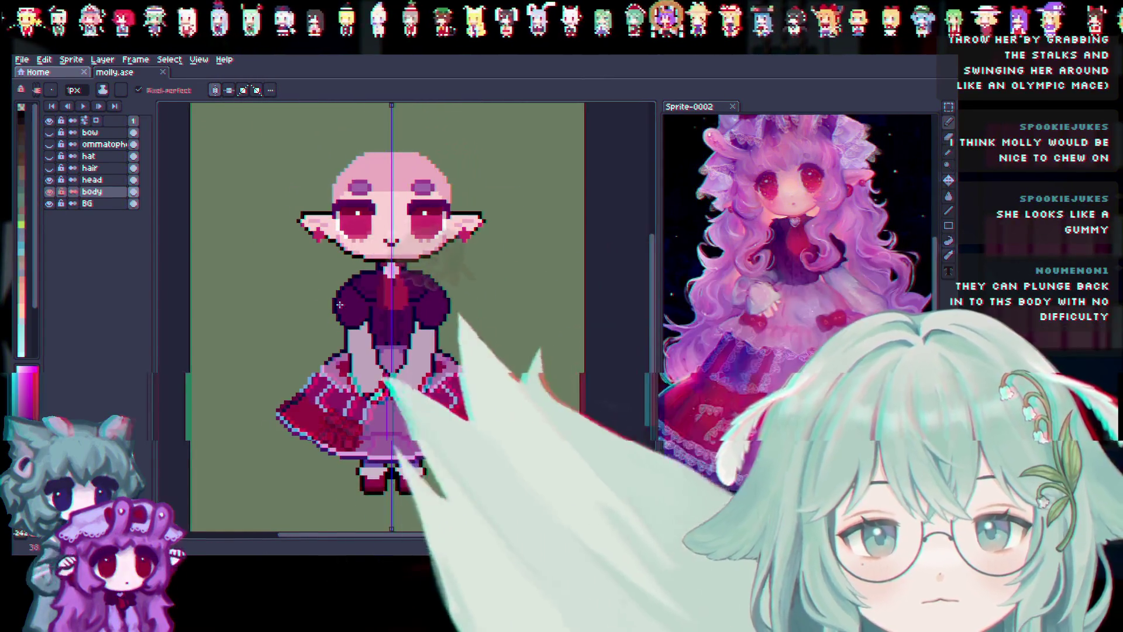
pyautogui.scroll(1, 340, 300)
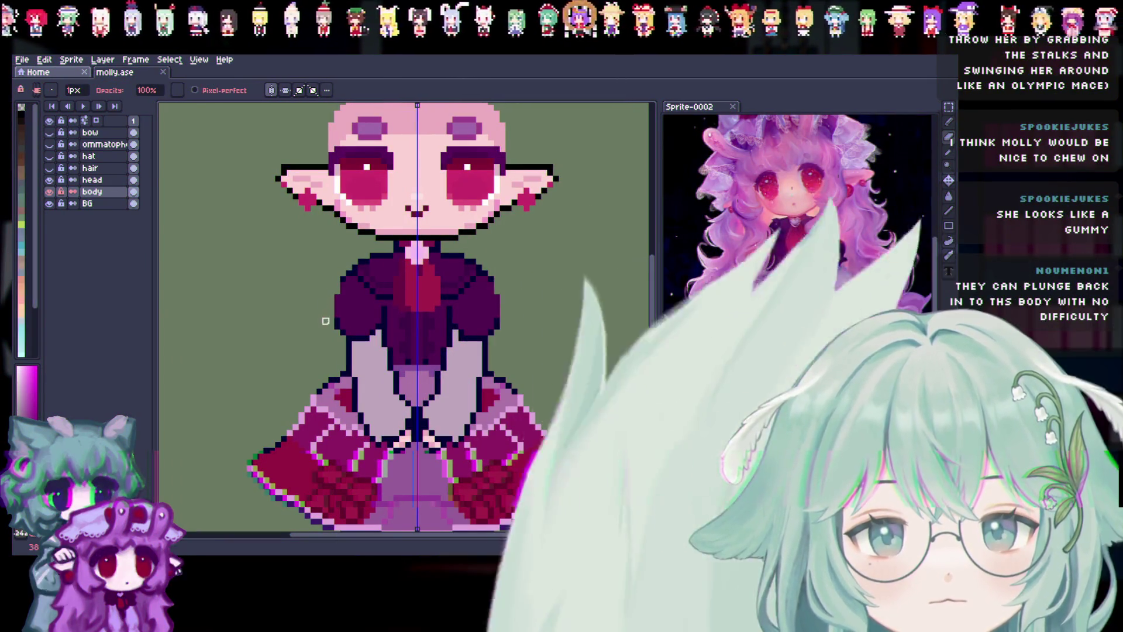
pyautogui.click(949, 153)
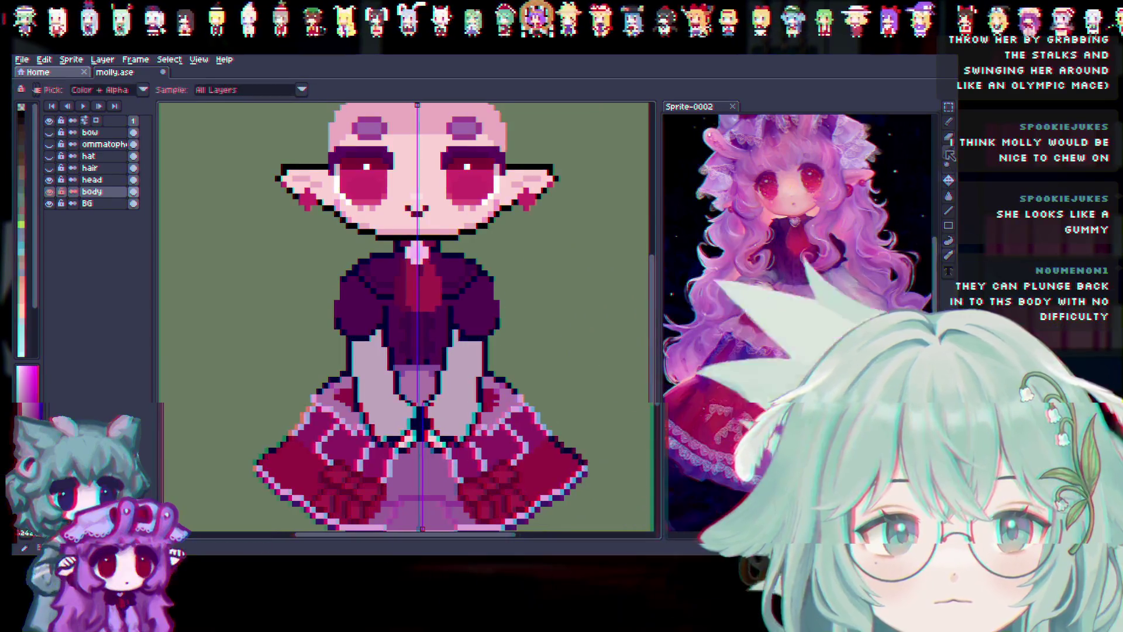
pyautogui.press('b')
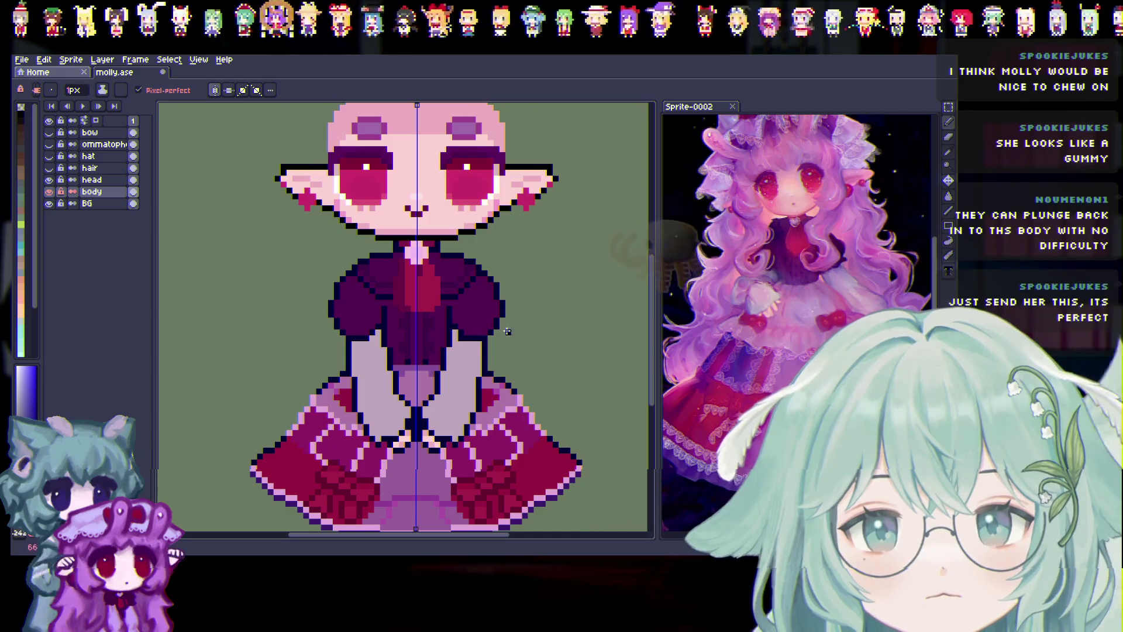
pyautogui.hotkey('ctrl', 's')
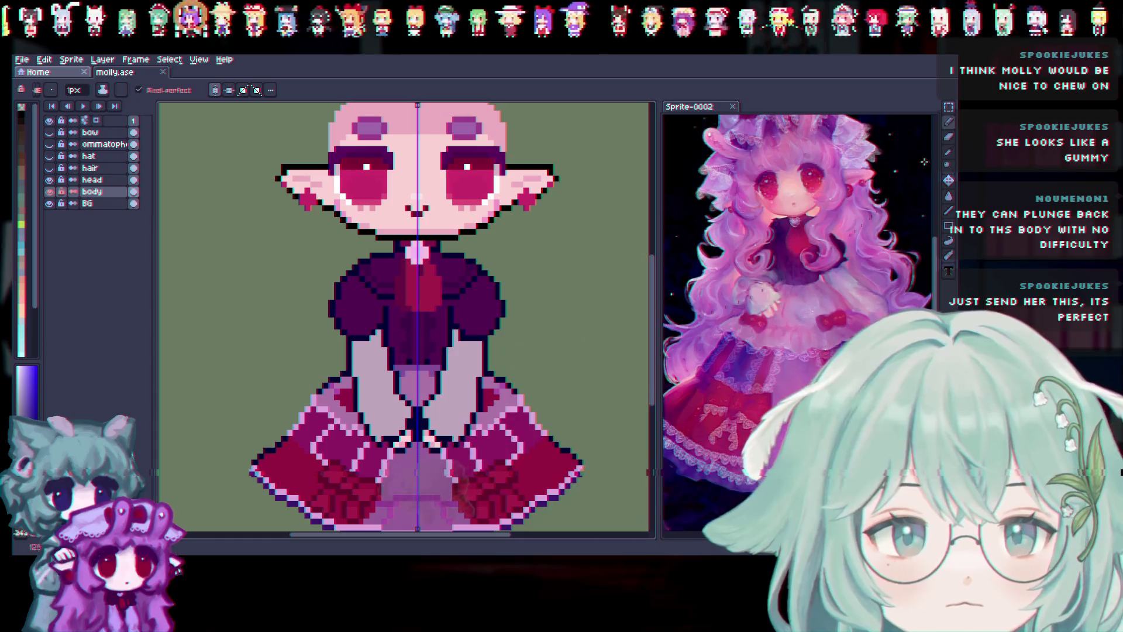
# Return to the Pencil, drop the selection and save molly.ase again.
pyautogui.click(949, 122)
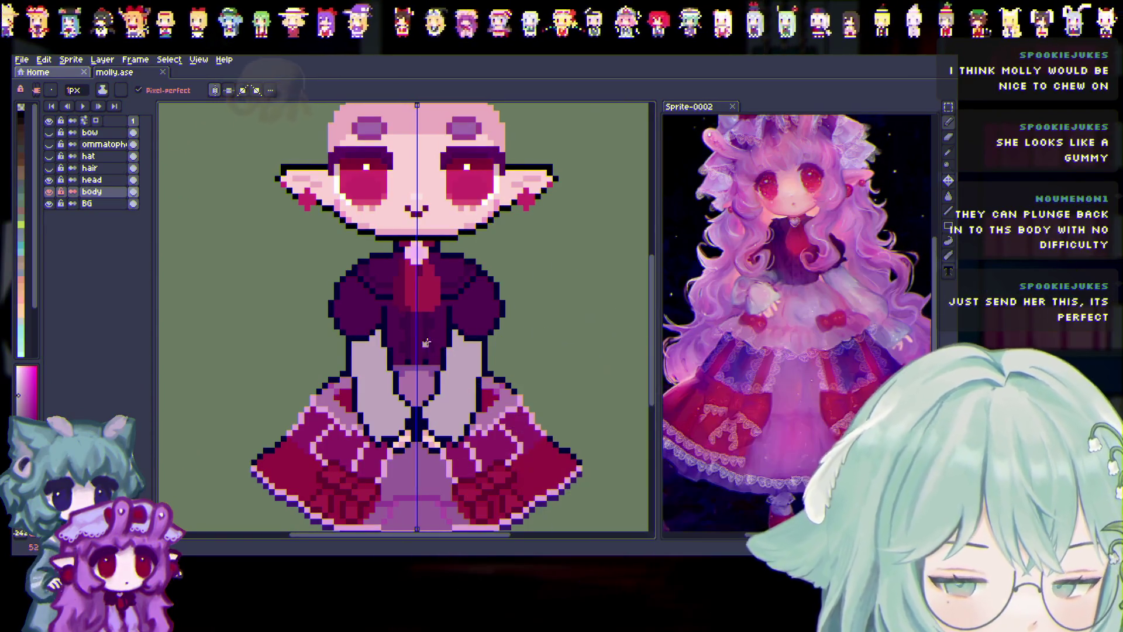
pyautogui.scroll(1, 433, 319)
pyautogui.scroll(-3, 385, 310)
pyautogui.press('b')
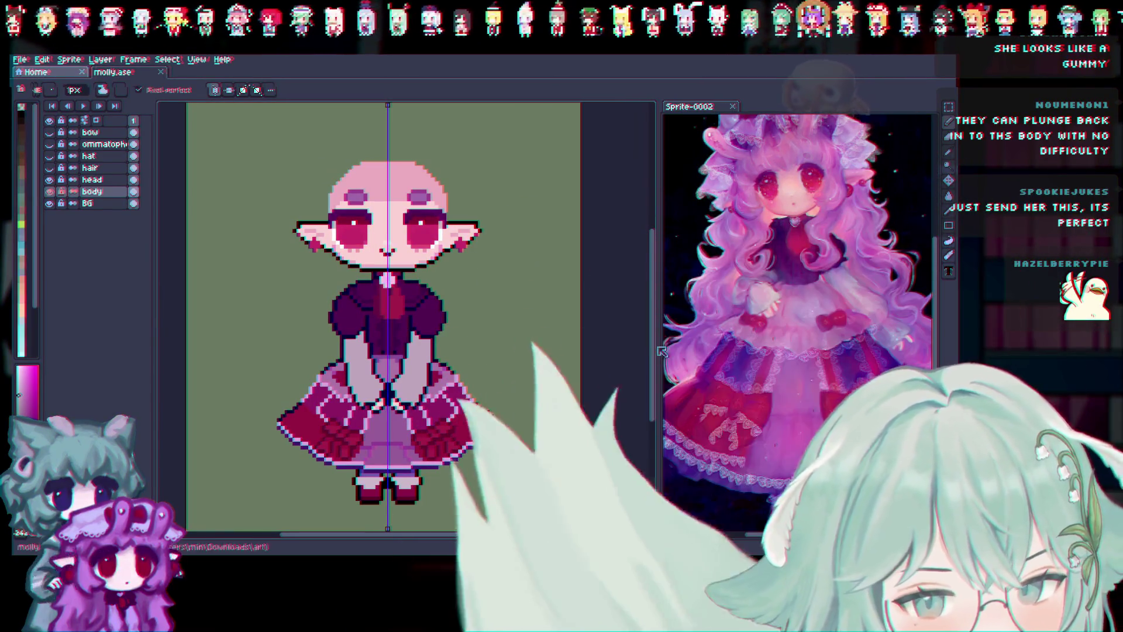
pyautogui.hotkey('ctrl', 's')
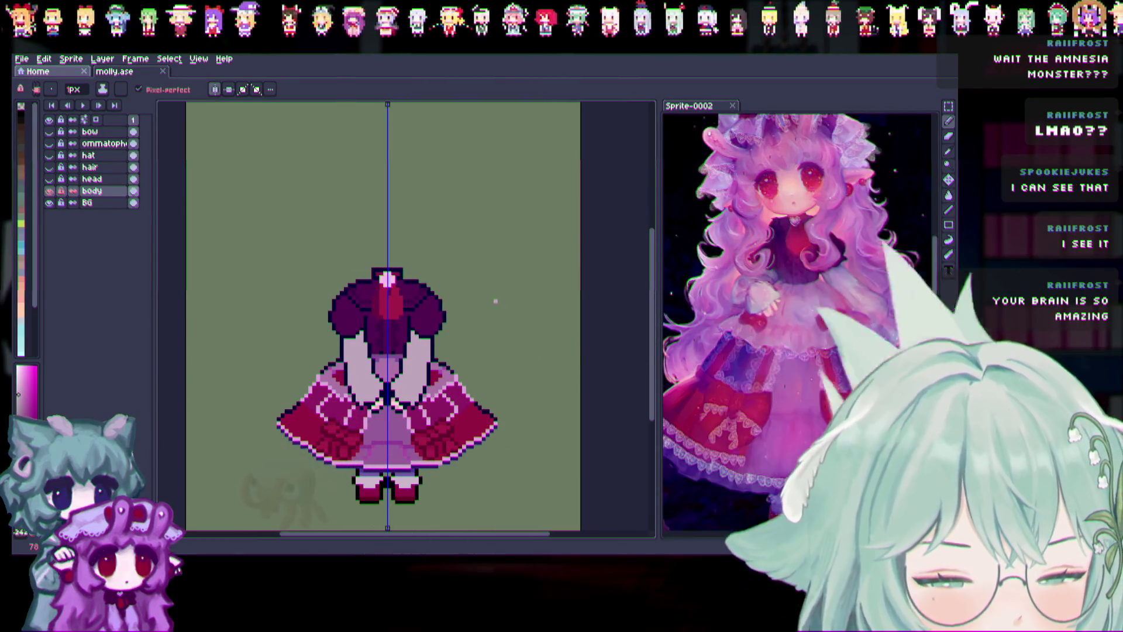
# Return to the Pencil, zoom in and open the body layer's context menu.
pyautogui.press('b')
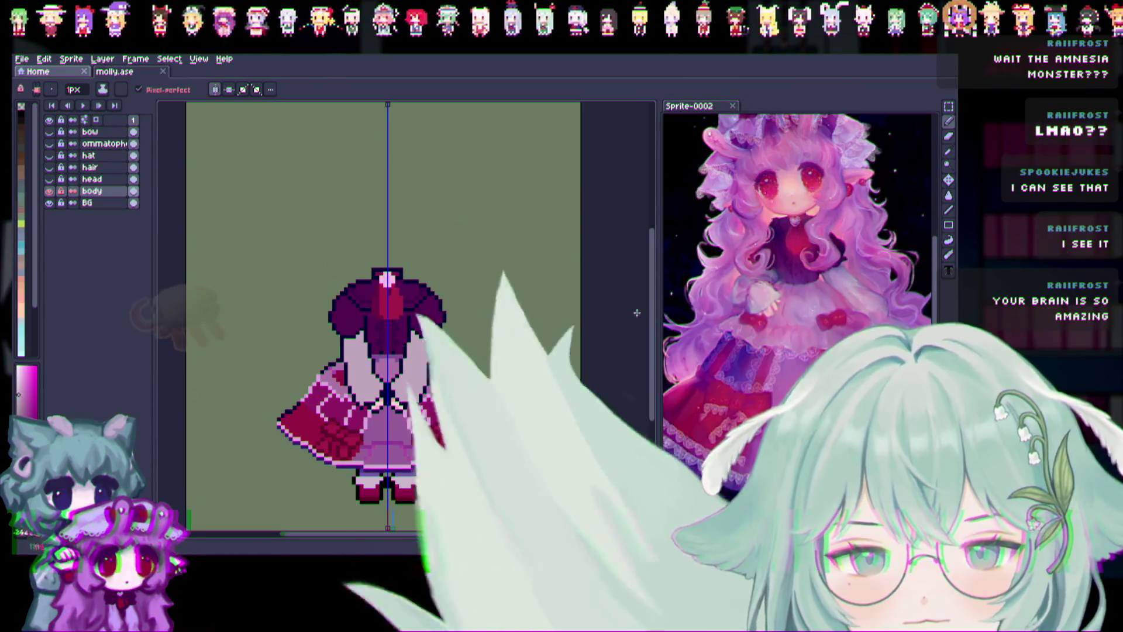
pyautogui.scroll(1, 445, 292)
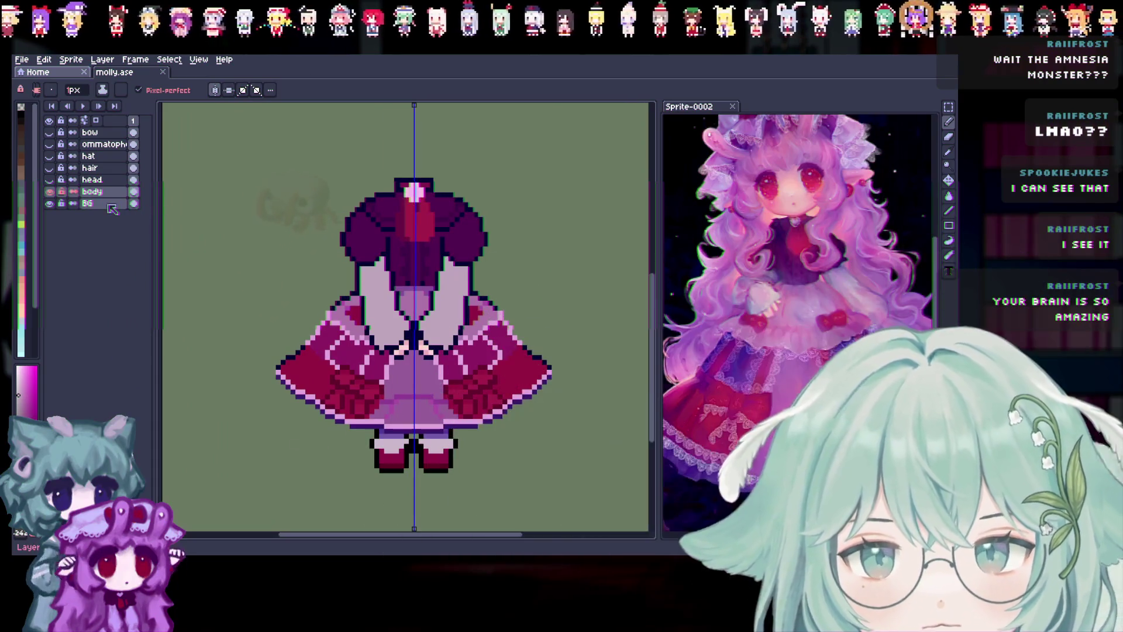
pyautogui.rightClick(100, 198)
# Rename the original body layer to 'legs'.
pyautogui.click(111, 204)
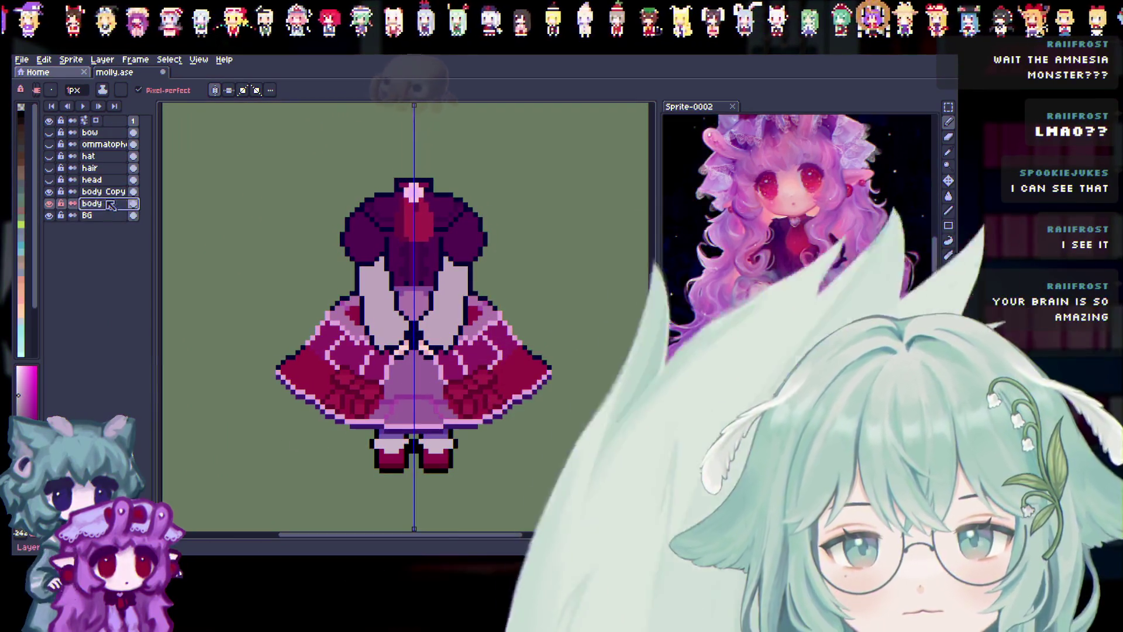
pyautogui.doubleClick(111, 204)
pyautogui.write('Legs')
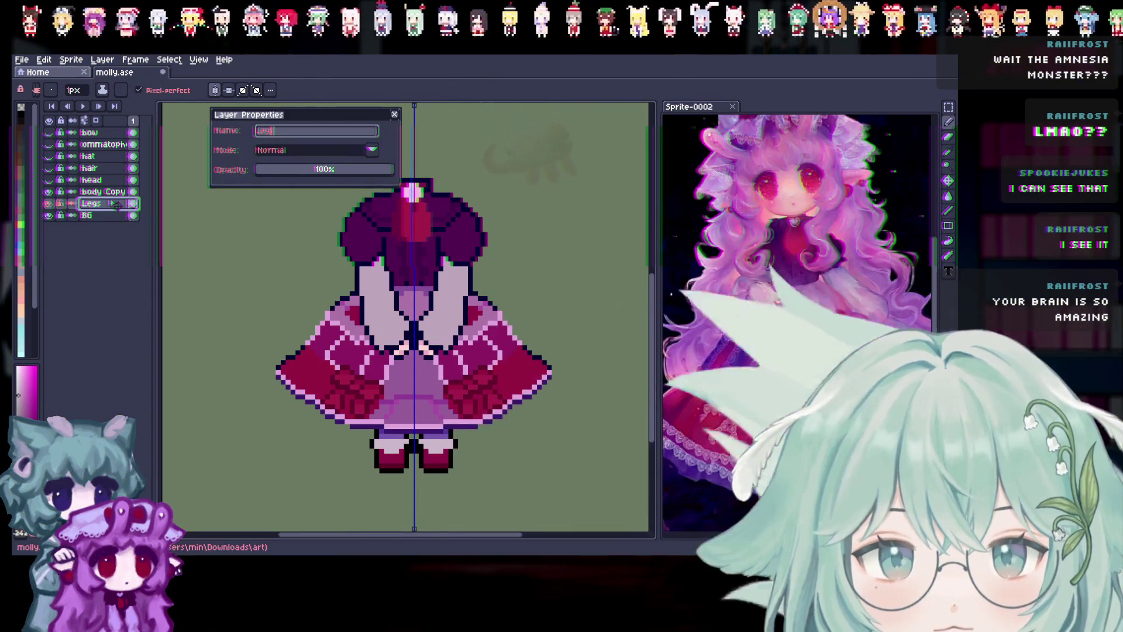
pyautogui.write('legs')
pyautogui.press('Return')
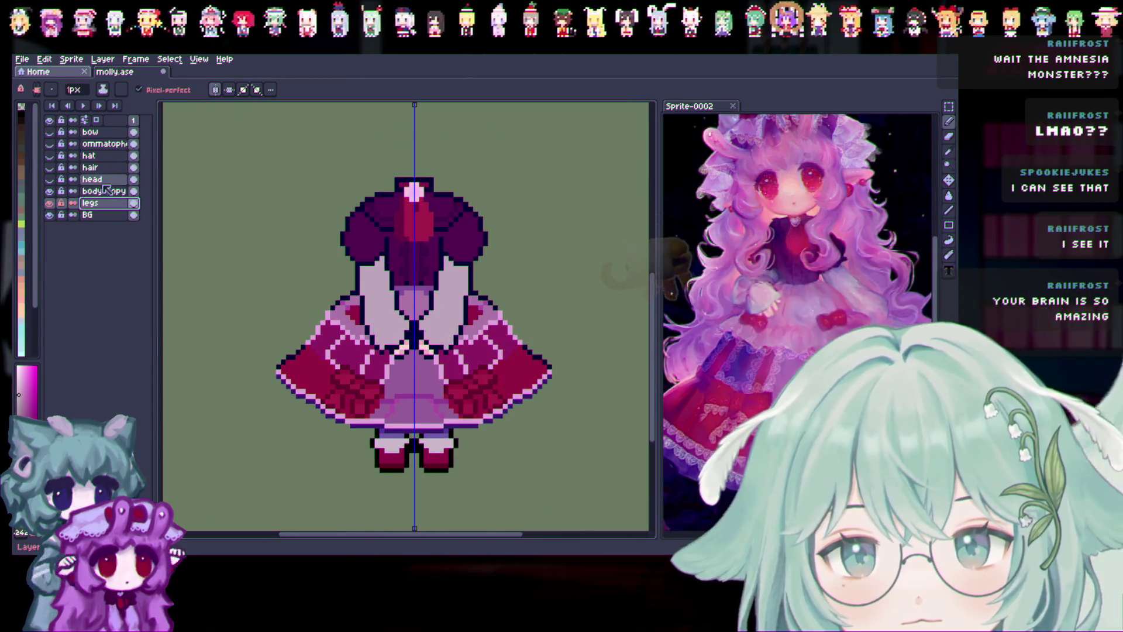
# Rename 'body Copy' to 'body', then make legs active with the Eraser.
pyautogui.doubleClick(107, 191)
pyautogui.write('body')
pyautogui.press('Return')
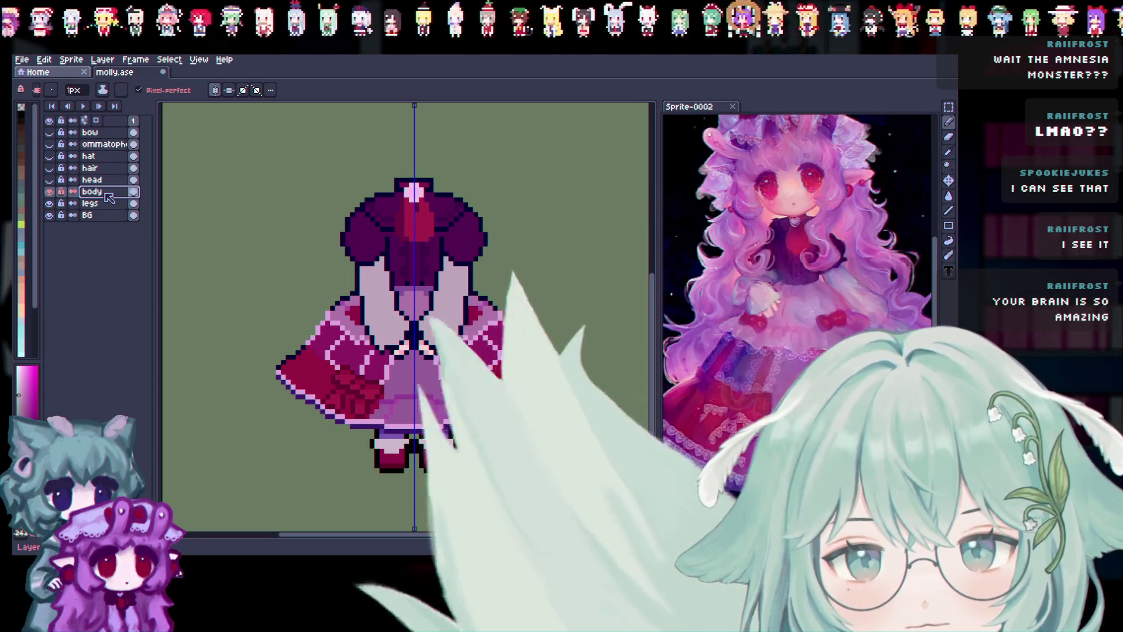
pyautogui.click(99, 203)
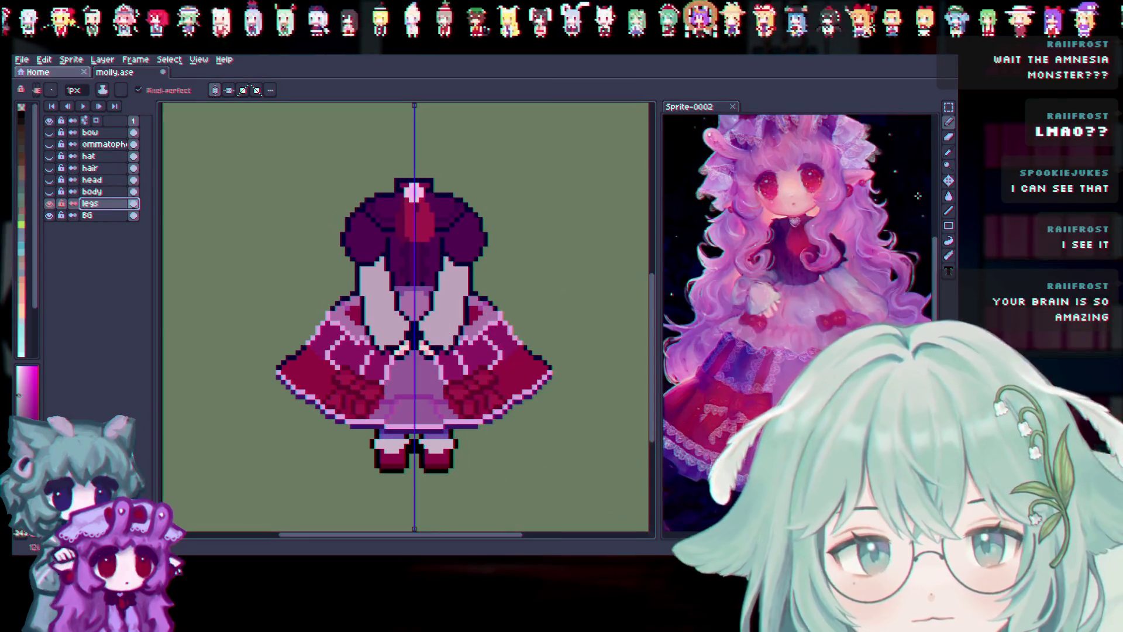
pyautogui.click(949, 137)
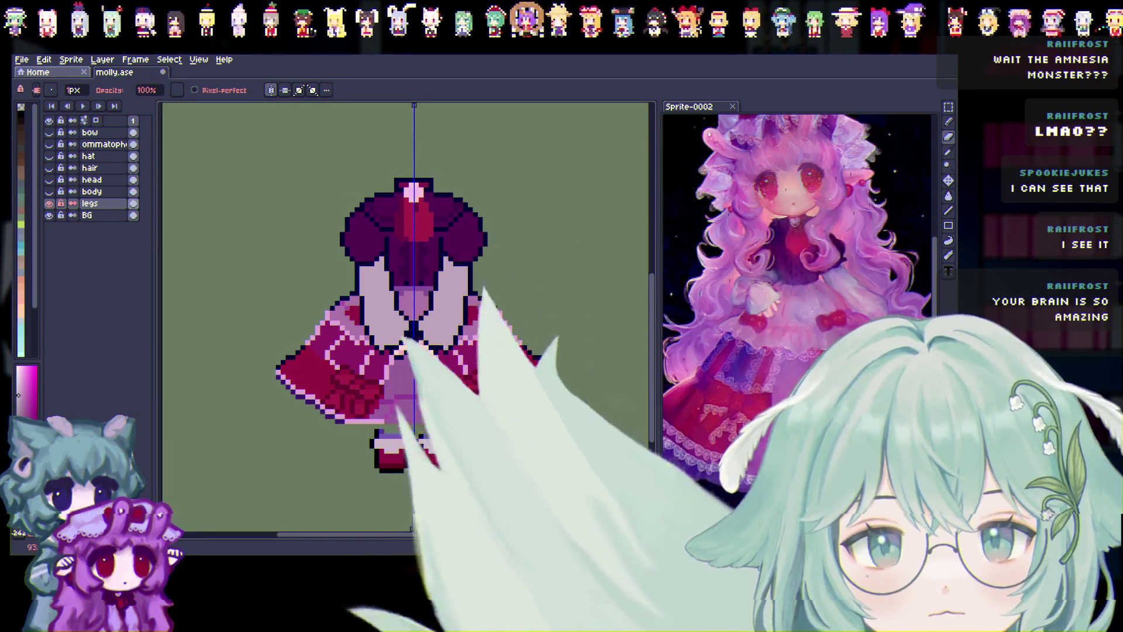
# Erase the skirt from the legs layer with a 19px eraser.
pyautogui.write('19')
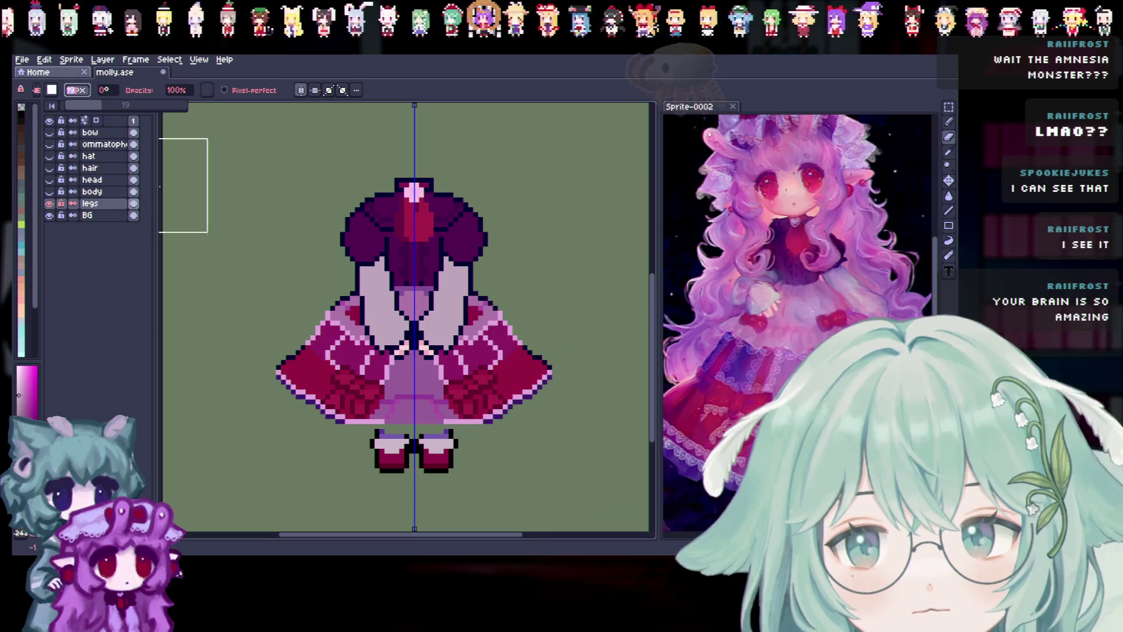
pyautogui.moveTo(379, 223)
pyautogui.mouseDown()
pyautogui.moveTo(358, 365)
pyautogui.moveTo(387, 373)
pyautogui.moveTo(289, 349)
pyautogui.mouseUp()
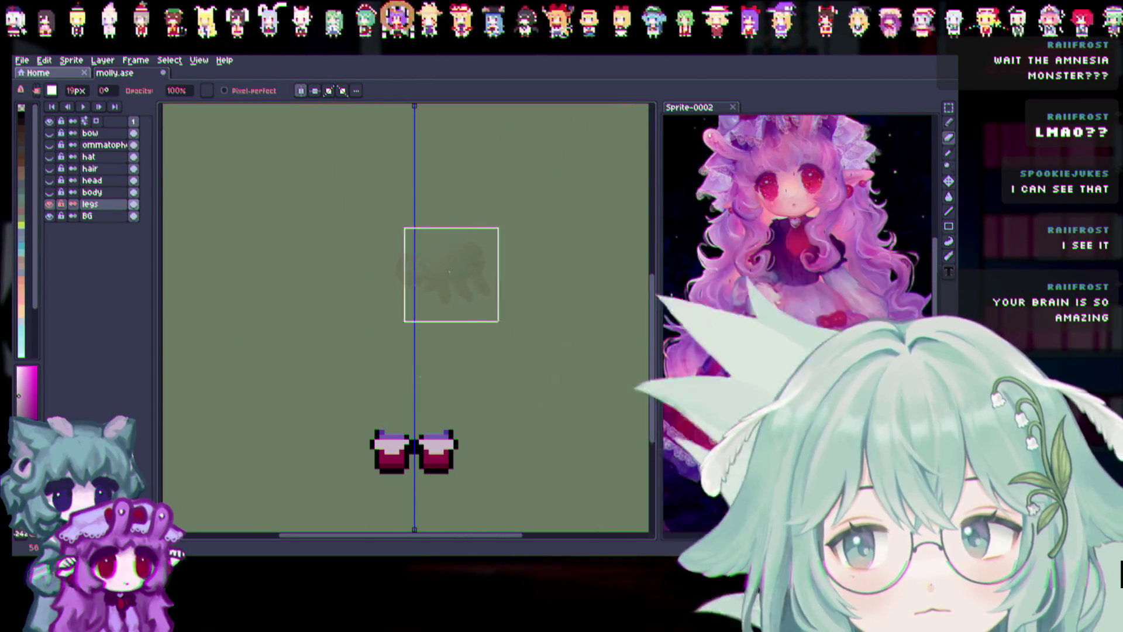
pyautogui.scroll(2, 423, 468)
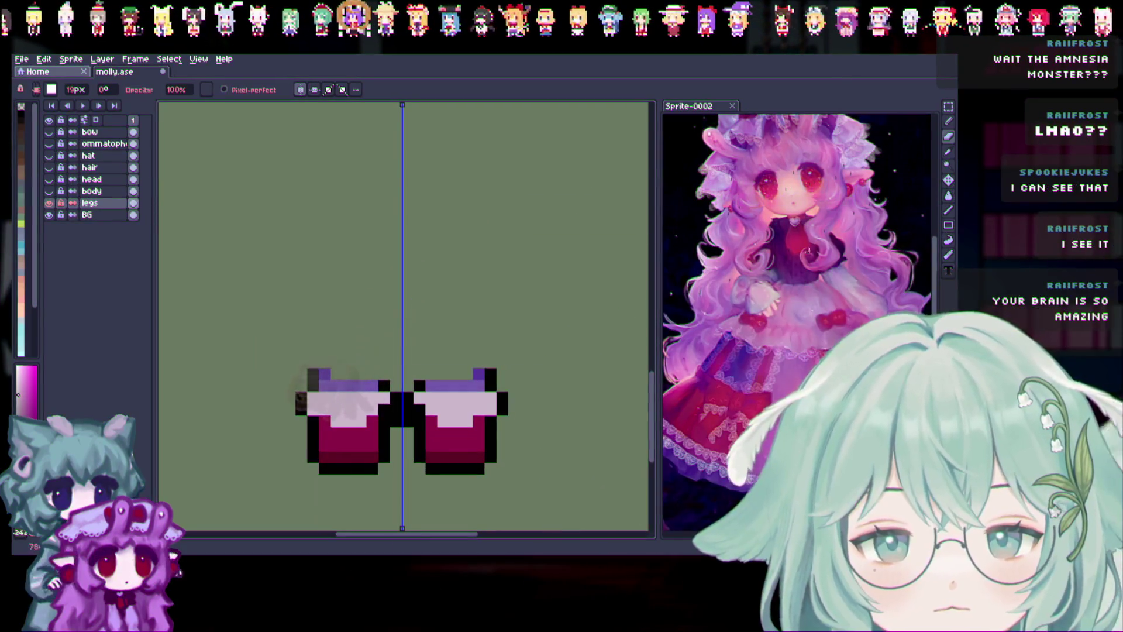
# Draw black mirrored leg outlines from the shoes upward and close their tops.
pyautogui.press('i')
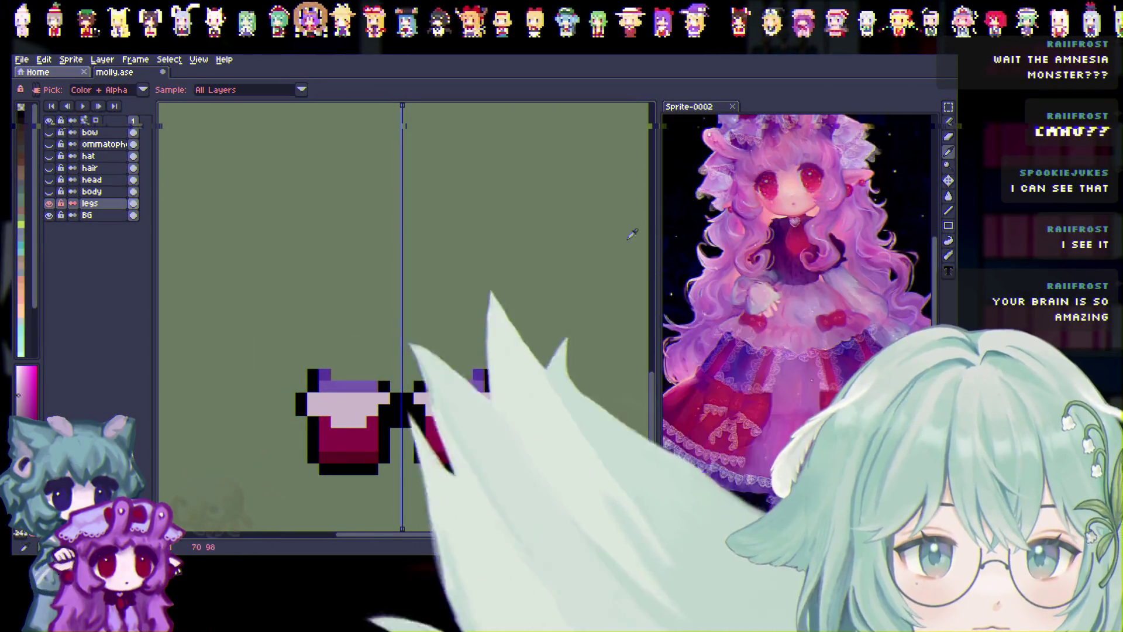
pyautogui.press('b')
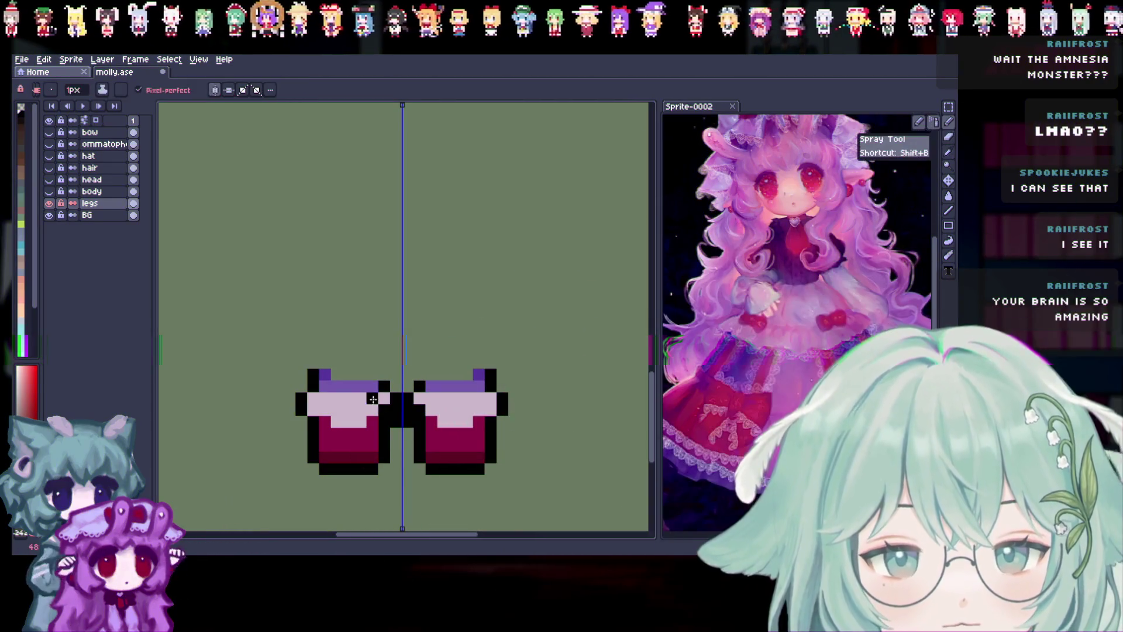
pyautogui.moveTo(386, 360)
pyautogui.mouseDown()
pyautogui.moveTo(397, 348)
pyautogui.moveTo(385, 337)
pyautogui.mouseUp()
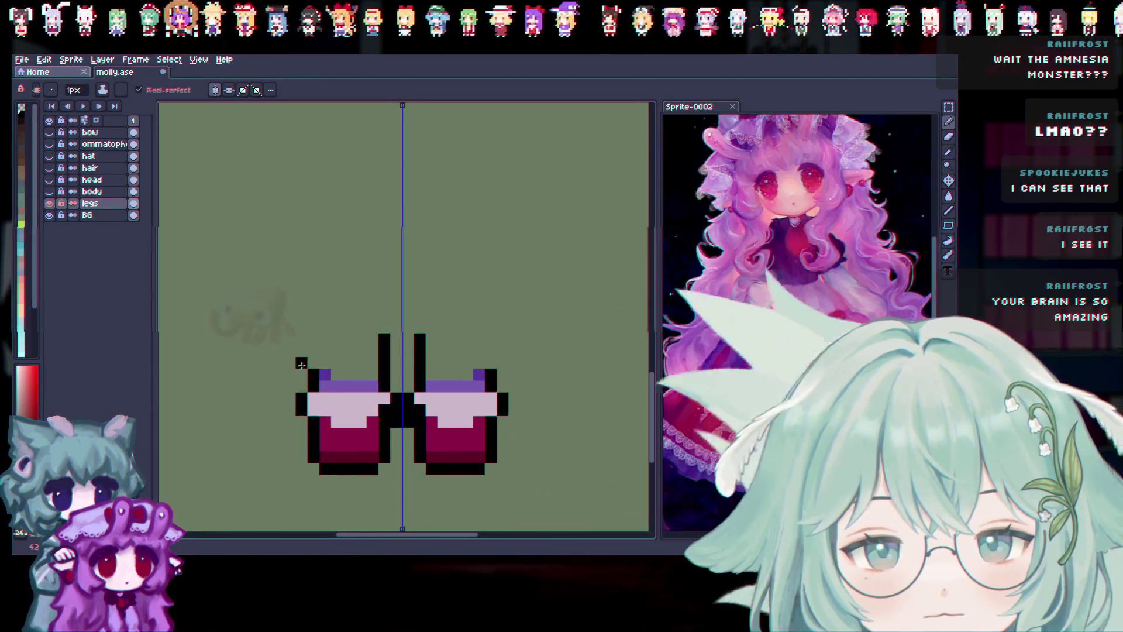
pyautogui.moveTo(313, 362); pyautogui.dragTo(315, 313)
pyautogui.moveTo(385, 324); pyautogui.dragTo(385, 312)
pyautogui.moveTo(314, 310); pyautogui.dragTo(314, 276)
pyautogui.moveTo(392, 310); pyautogui.dragTo(387, 279)
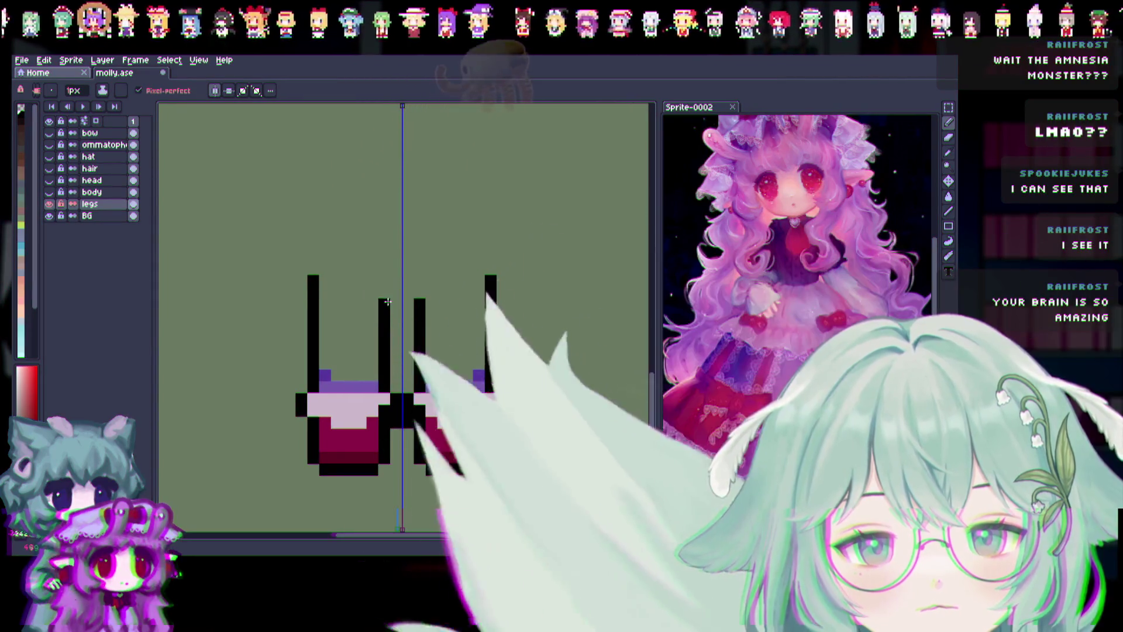
pyautogui.click(314, 268)
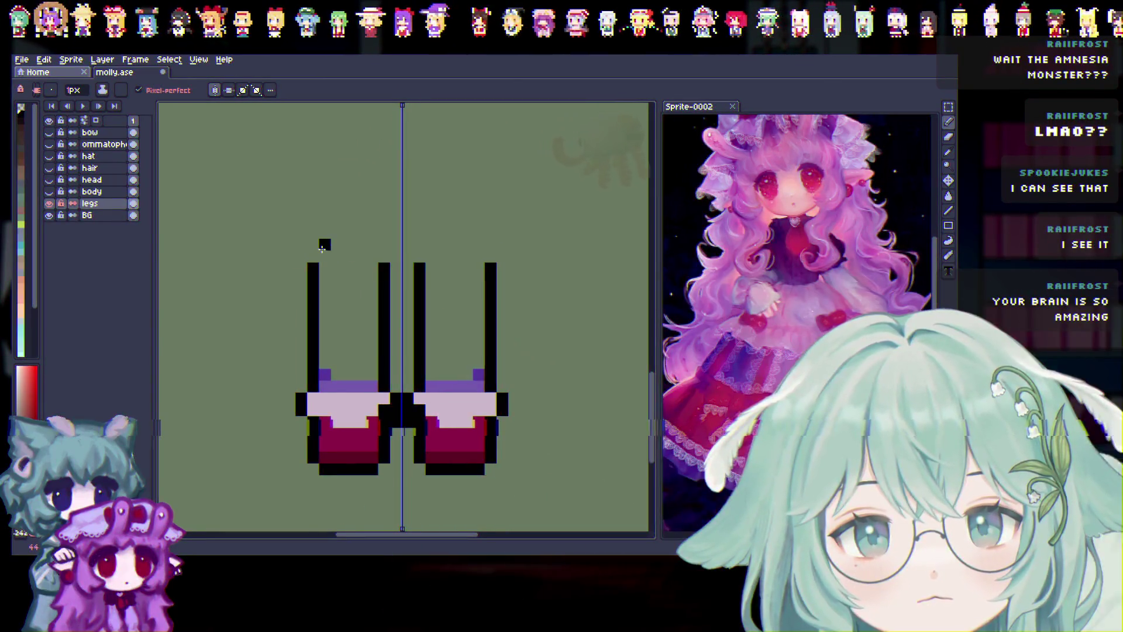
pyautogui.moveTo(317, 254); pyautogui.dragTo(385, 257)
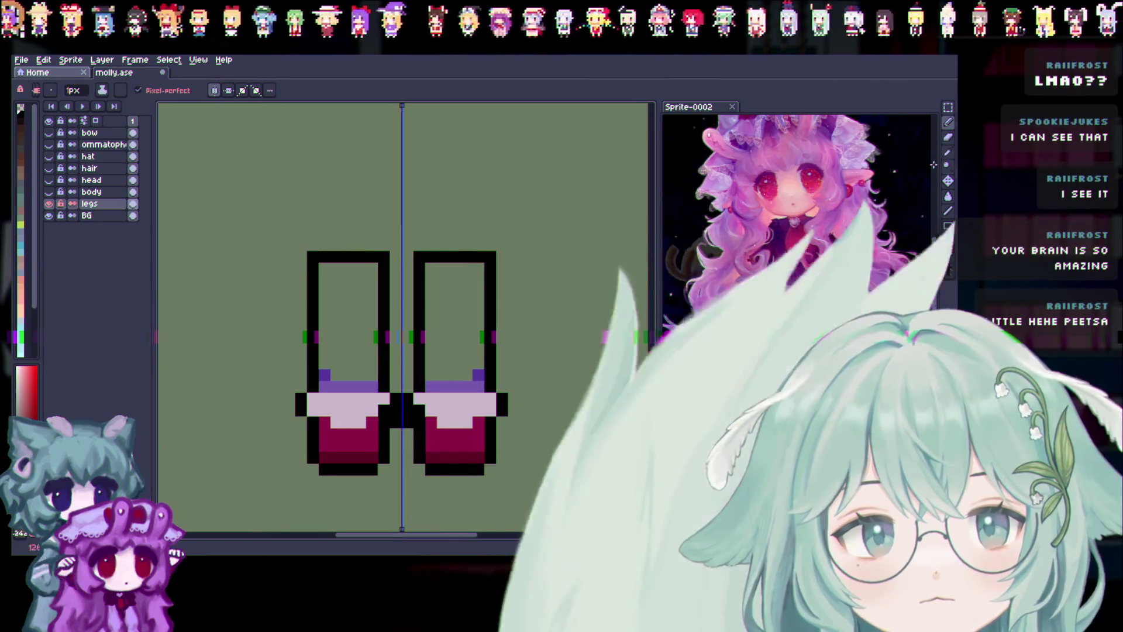
# Sample the purple stocking colour and fill both legs with it.
pyautogui.click(949, 152)
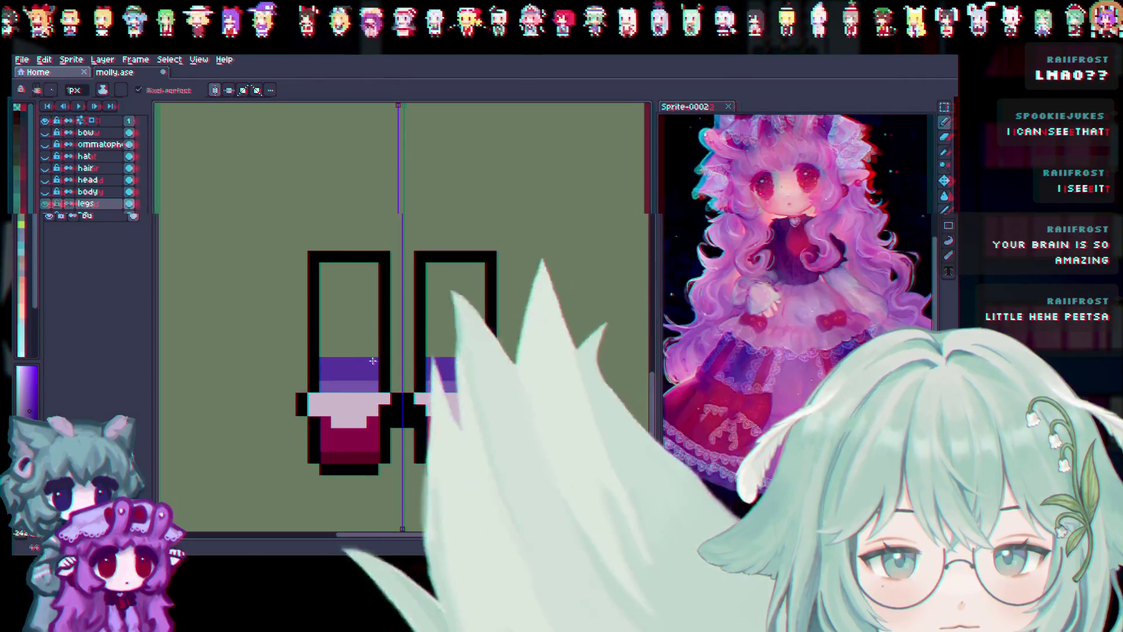
pyautogui.moveTo(350, 360); pyautogui.dragTo(371, 319)
pyautogui.moveTo(366, 258); pyautogui.dragTo(324, 259)
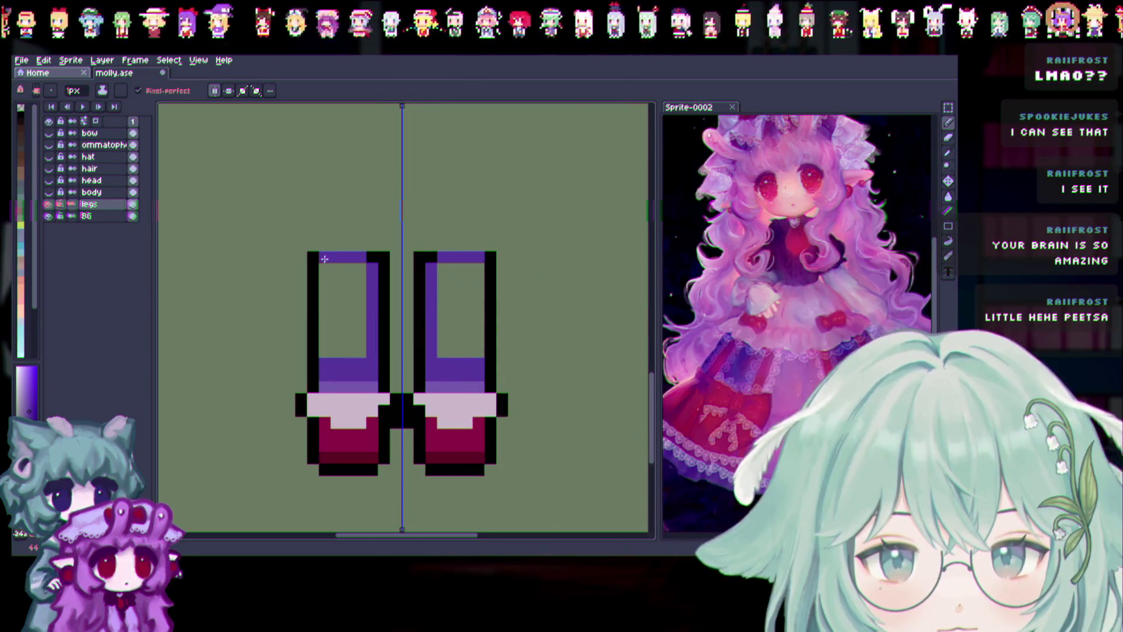
pyautogui.moveTo(336, 346); pyautogui.dragTo(338, 272)
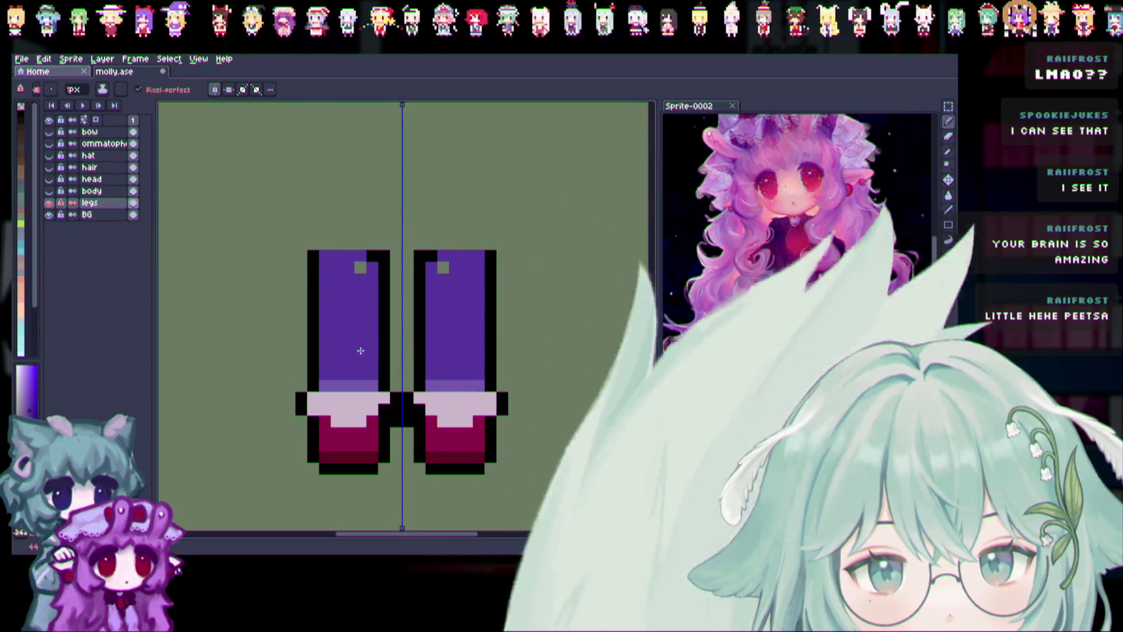
pyautogui.scroll(-2, 375, 328)
# Compare the body layer over the legs, leave it visible, and save molly.ase.
pyautogui.keyDown('alt'); pyautogui.click(50, 203); pyautogui.keyUp('alt')
pyautogui.keyDown('alt'); pyautogui.click(50, 204); pyautogui.keyUp('alt')
pyautogui.keyDown('alt'); pyautogui.click(49, 203); pyautogui.keyUp('alt')
pyautogui.keyDown('alt'); pyautogui.click(49, 203); pyautogui.keyUp('alt')
pyautogui.click(49, 192)
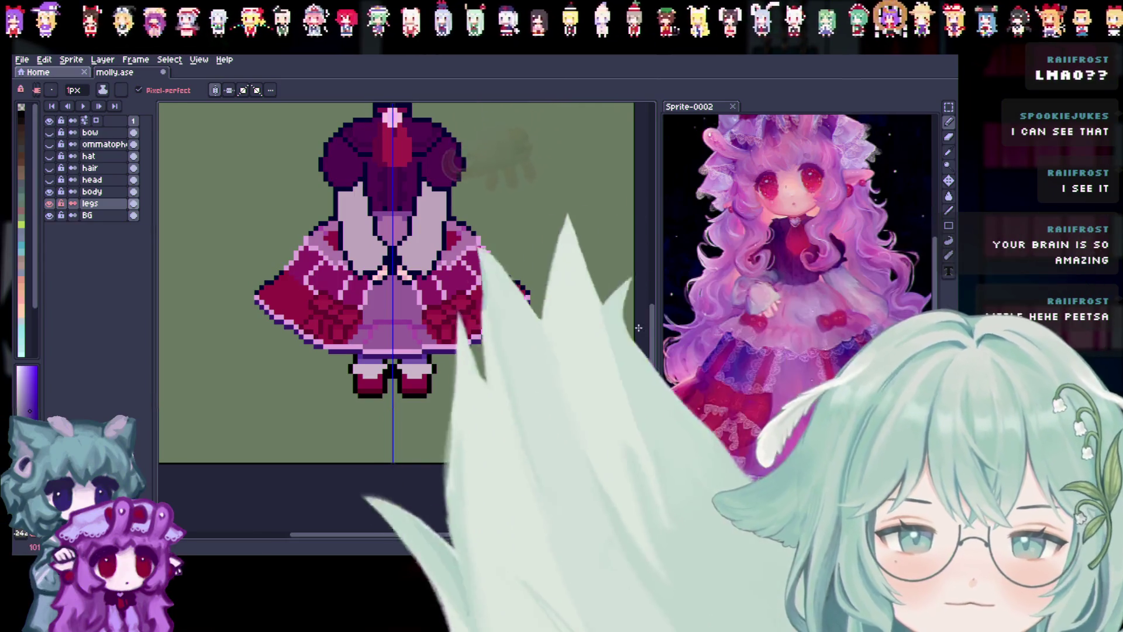
pyautogui.scroll(2, 502, 382)
pyautogui.scroll(2, 502, 382)
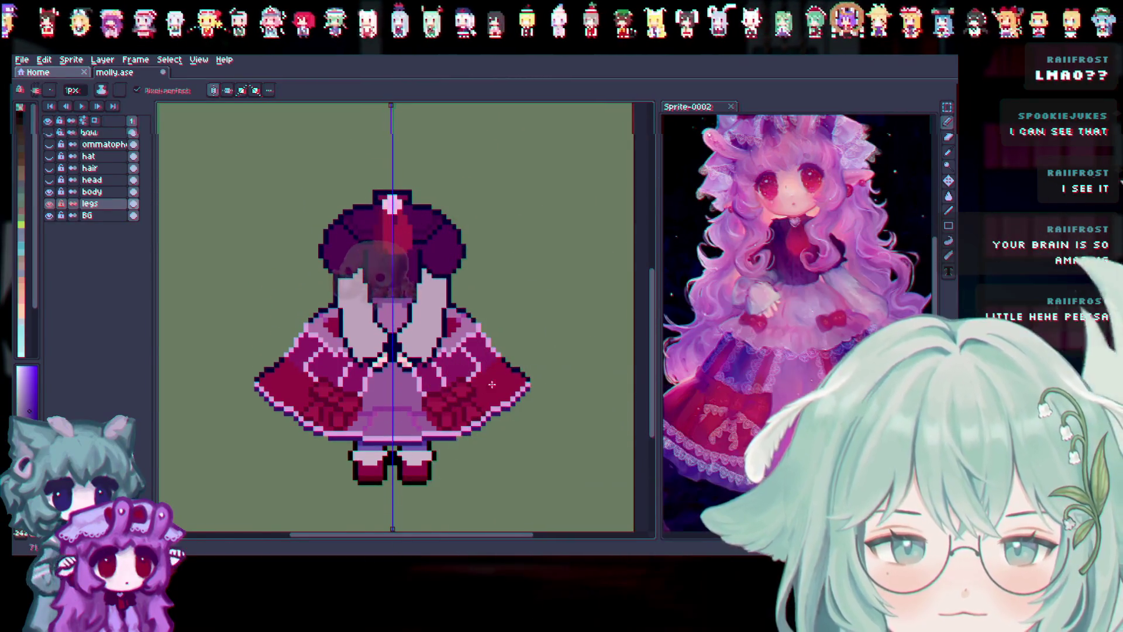
pyautogui.click(50, 192)
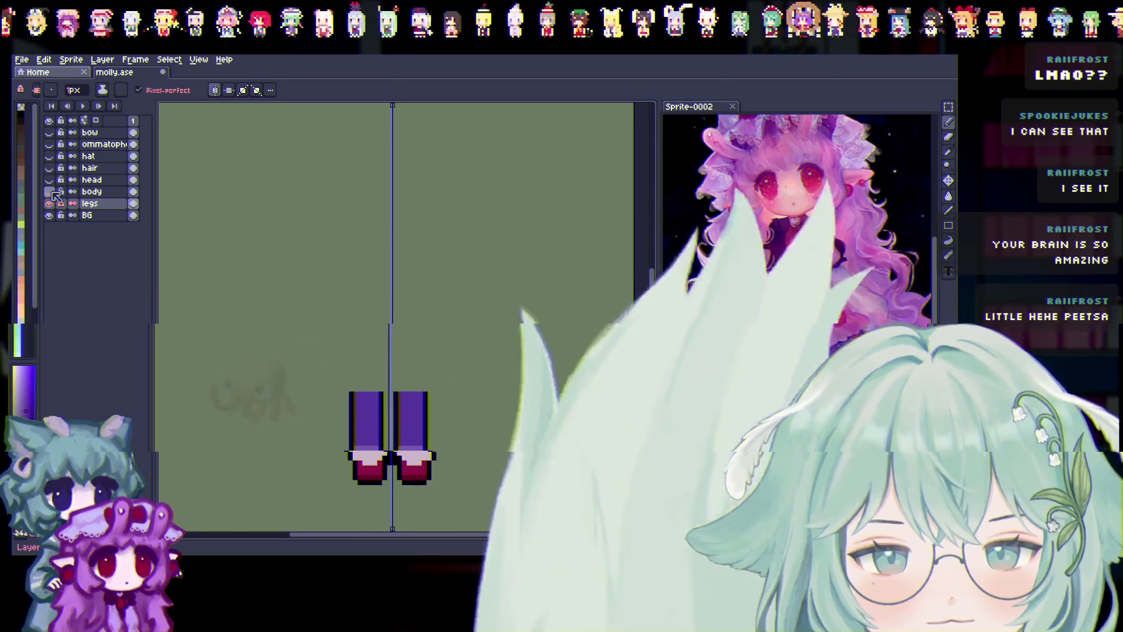
pyautogui.click(50, 191)
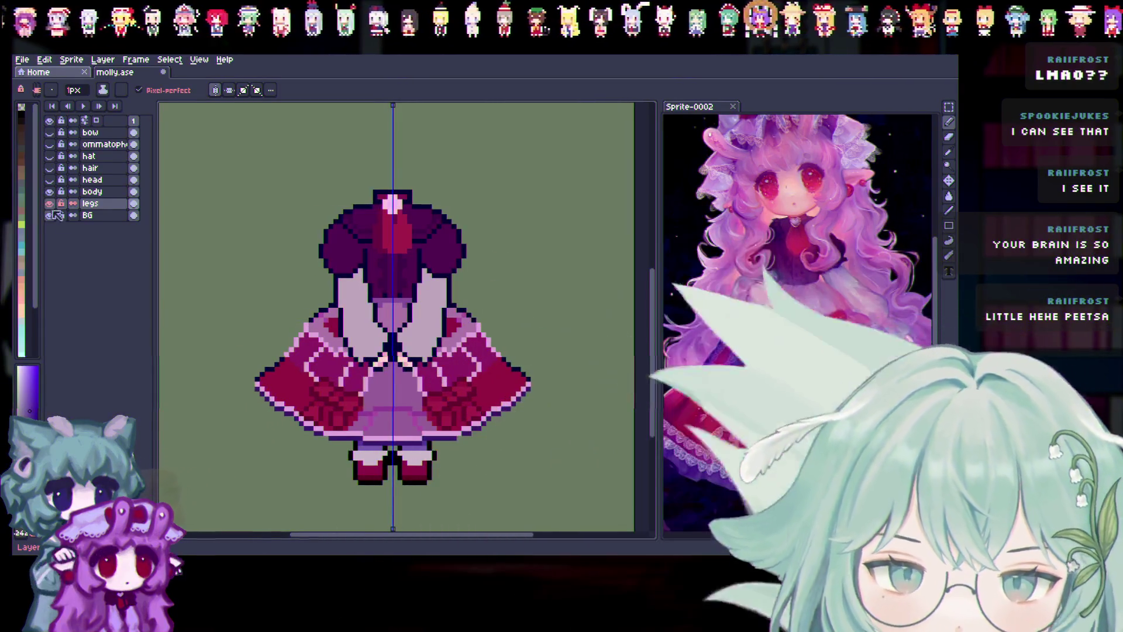
pyautogui.hotkey('ctrl', 's')
# Sample a pink from the reference art and make the body layer active.
pyautogui.scroll(1, 340, 472)
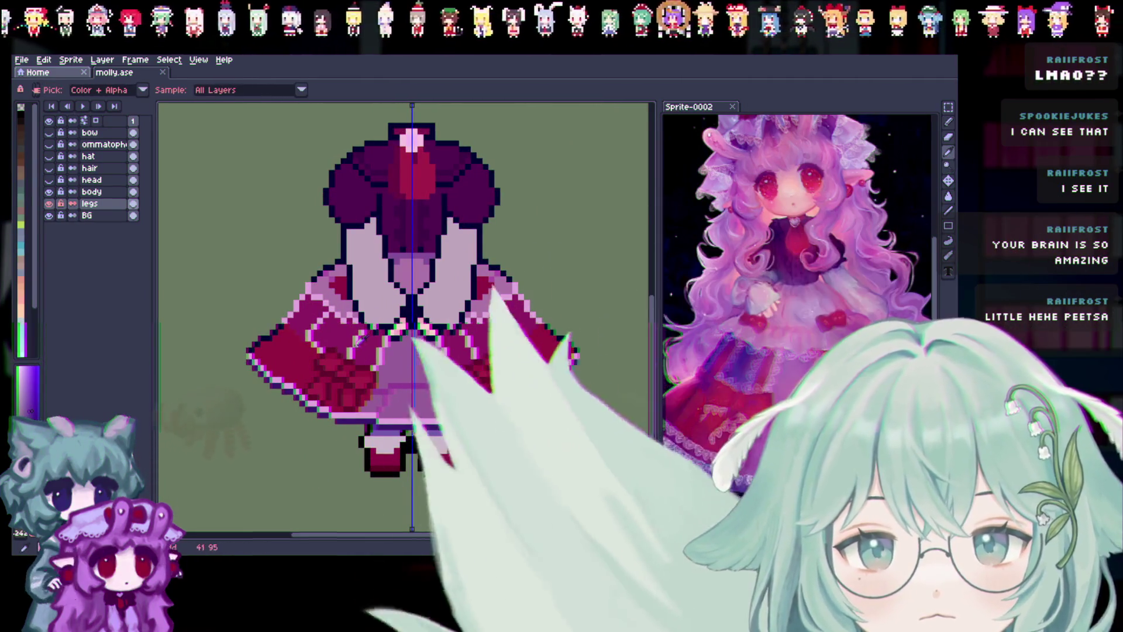
pyautogui.click(845, 206)
pyautogui.click(948, 121)
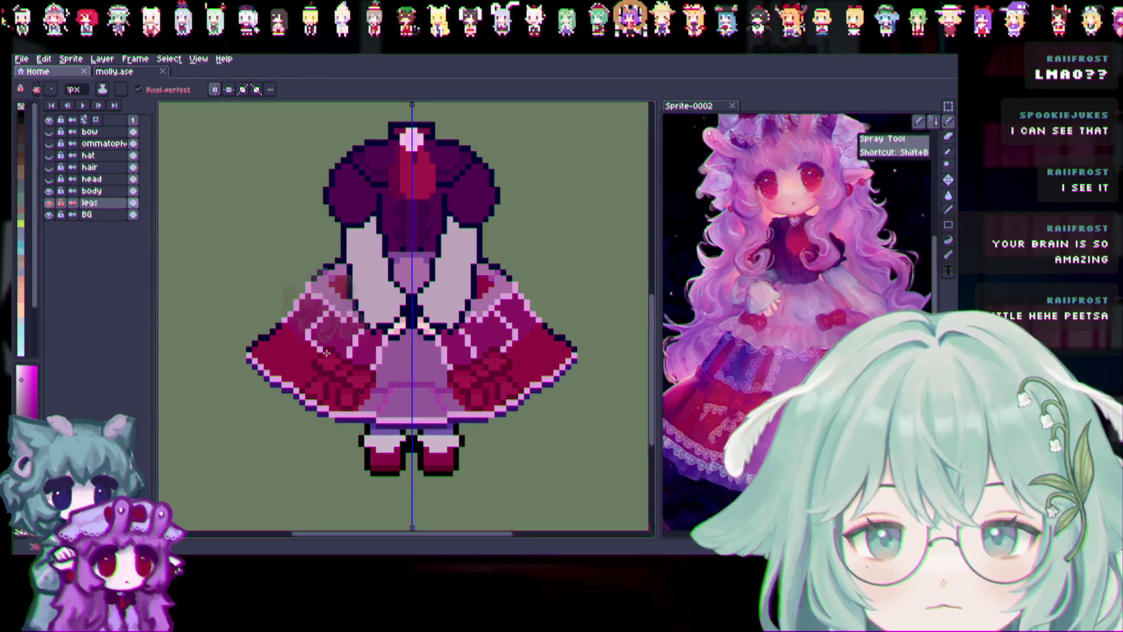
pyautogui.hotkey('alt', 'Up')
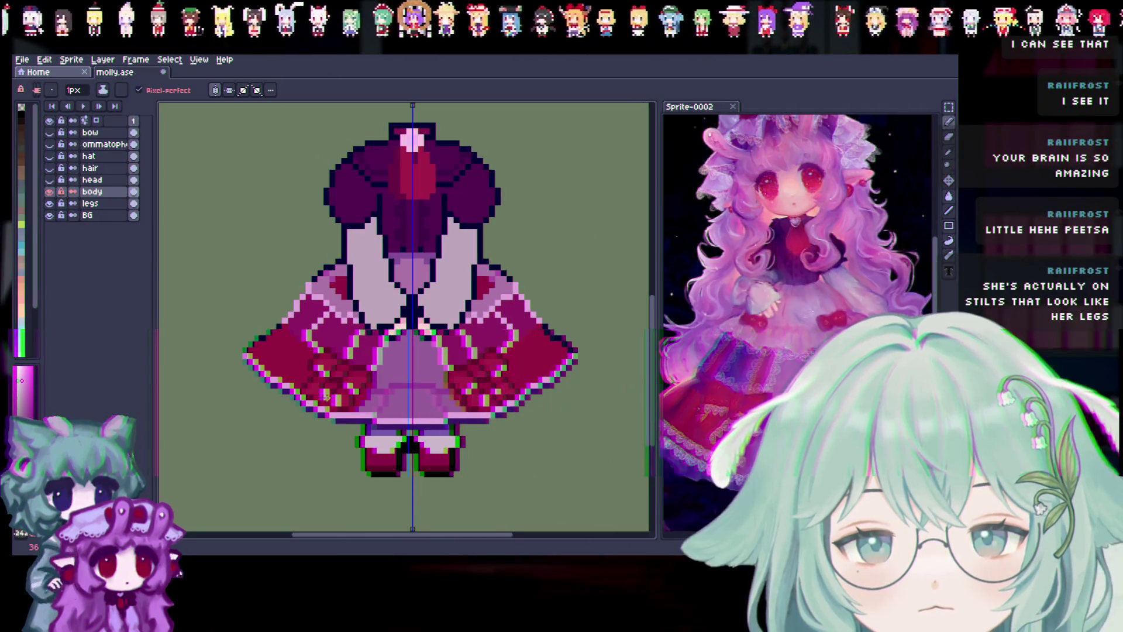
pyautogui.press('v')
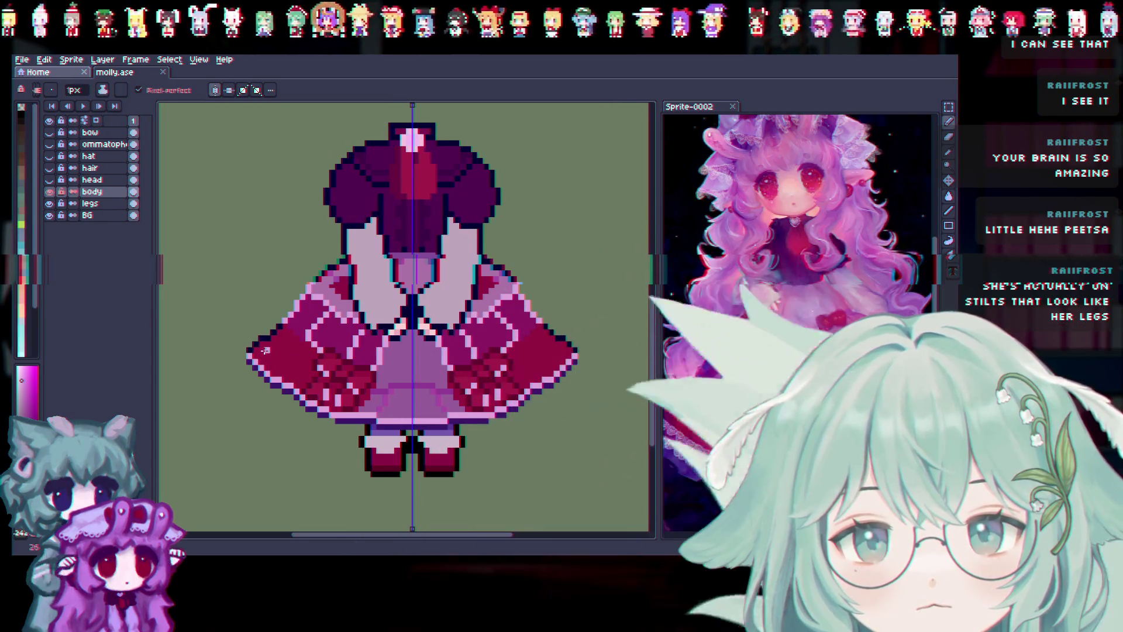
pyautogui.press('ctrl')
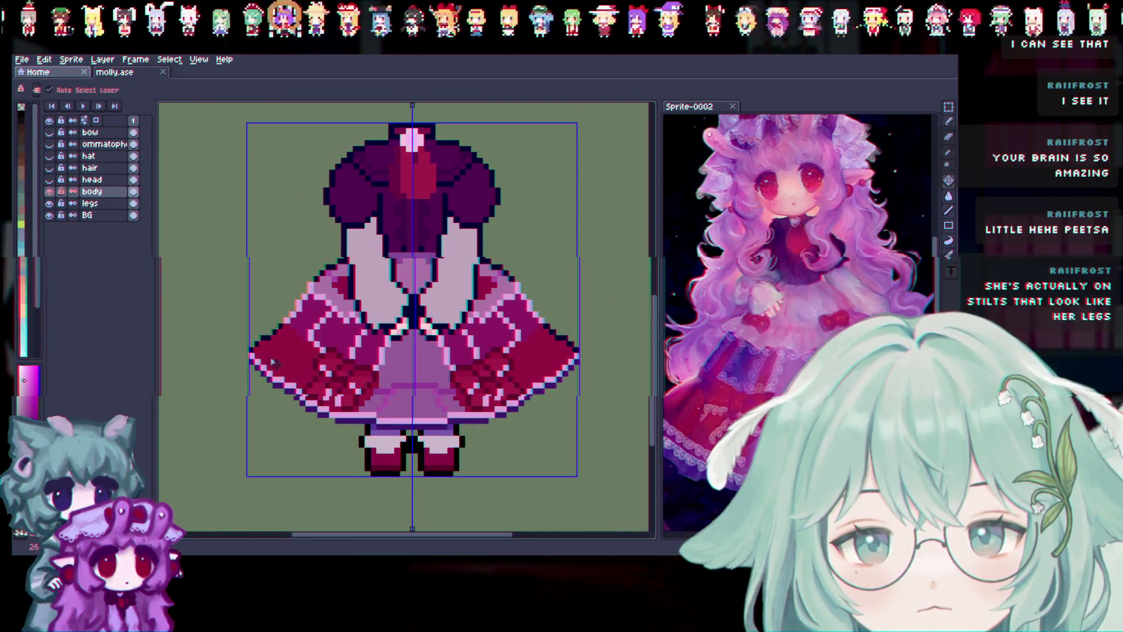
# Return to the Pencil, zoom in, and undo then redo the last change.
pyautogui.press('b')
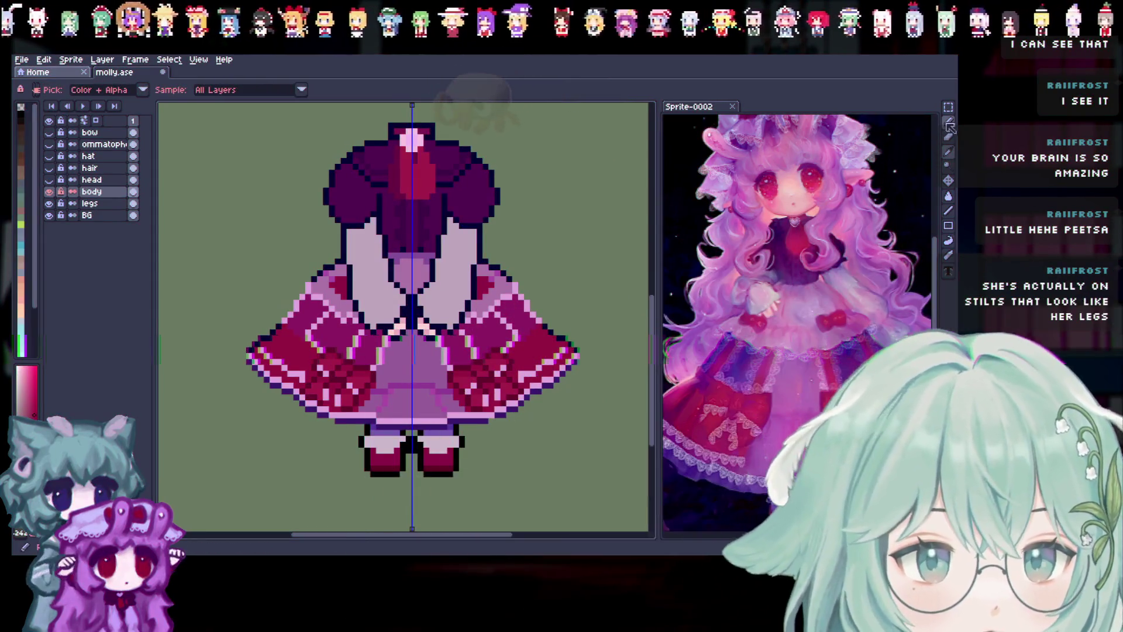
pyautogui.click(949, 124)
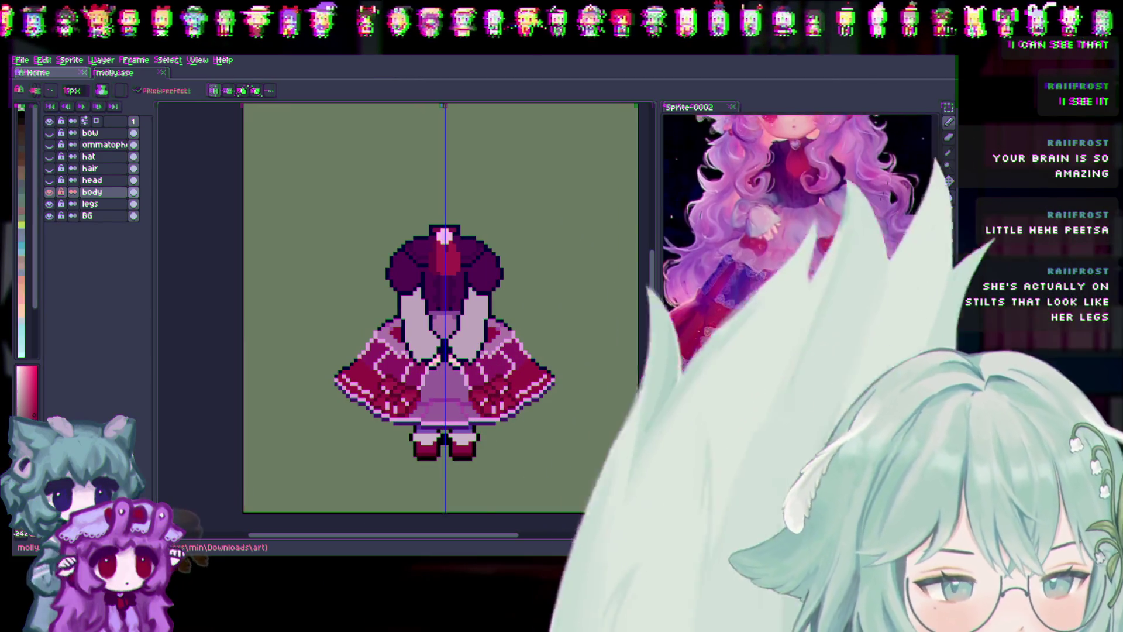
pyautogui.moveTo(935, 262)
pyautogui.mouseDown()
pyautogui.moveTo(931, 299)
pyautogui.moveTo(921, 266)
pyautogui.mouseUp()
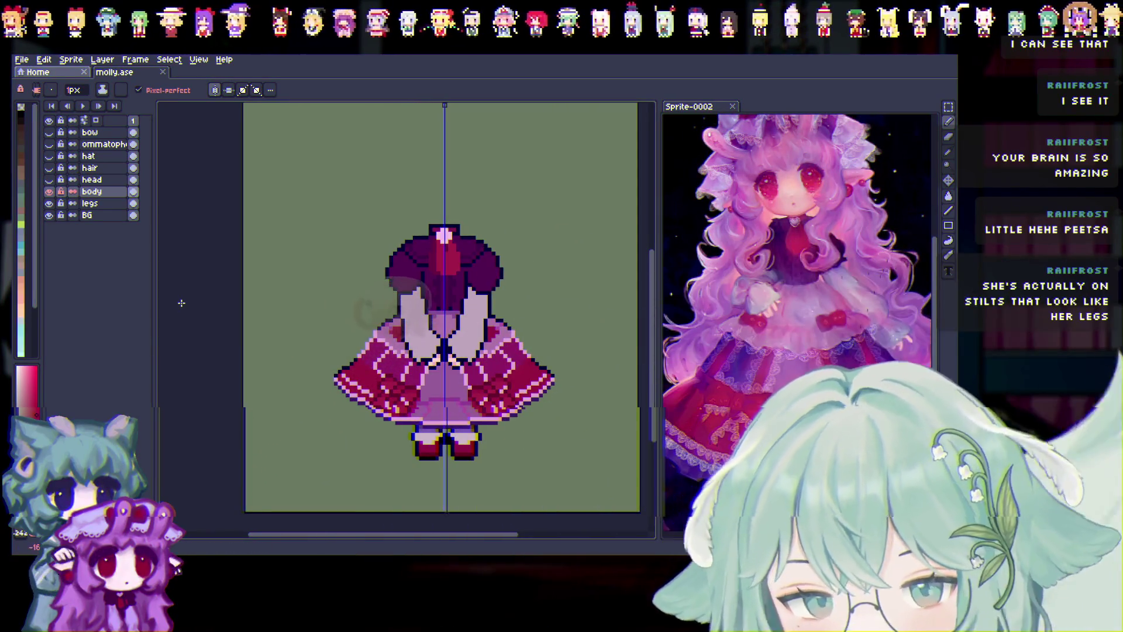
pyautogui.press('v')
pyautogui.press('b')
pyautogui.moveTo(488, 536); pyautogui.dragTo(502, 542)
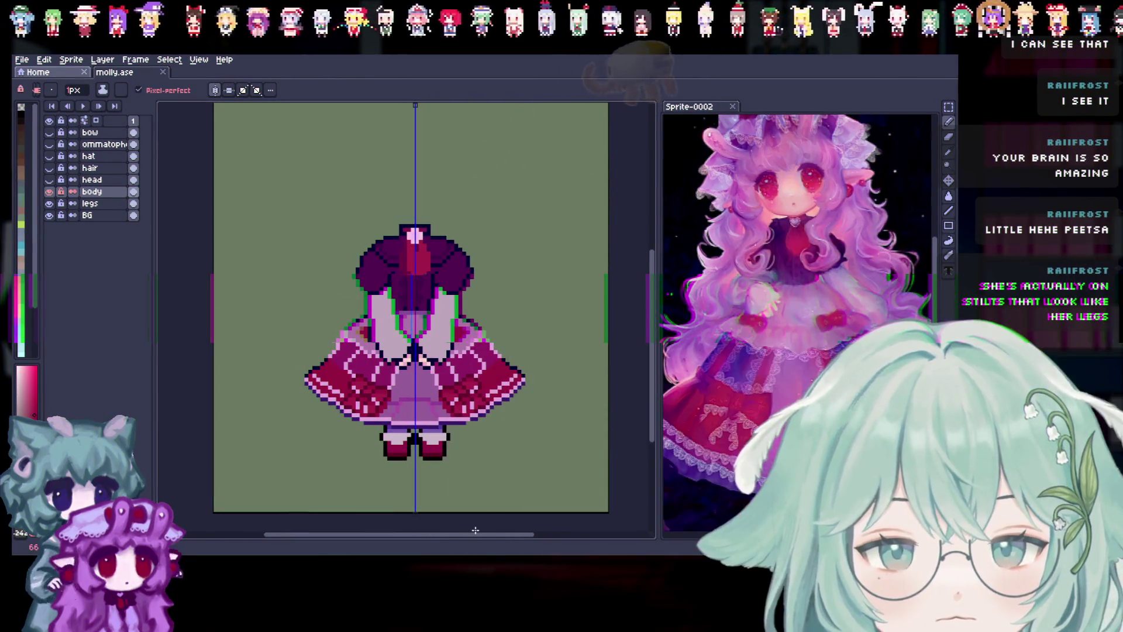
pyautogui.scroll(1, 444, 492)
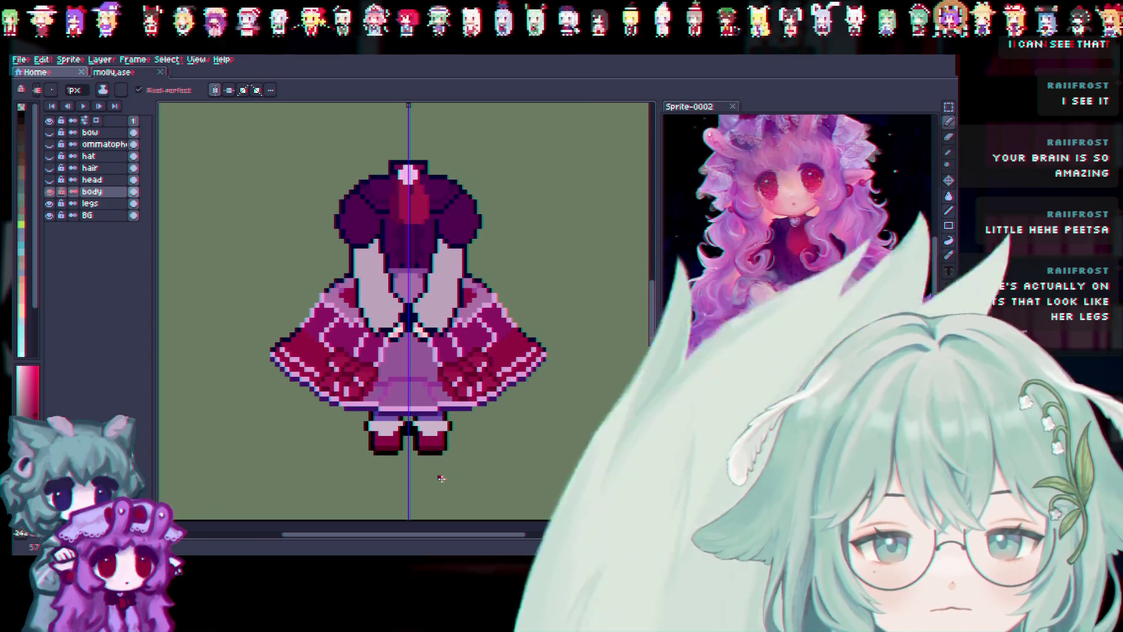
pyautogui.scroll(1, 441, 479)
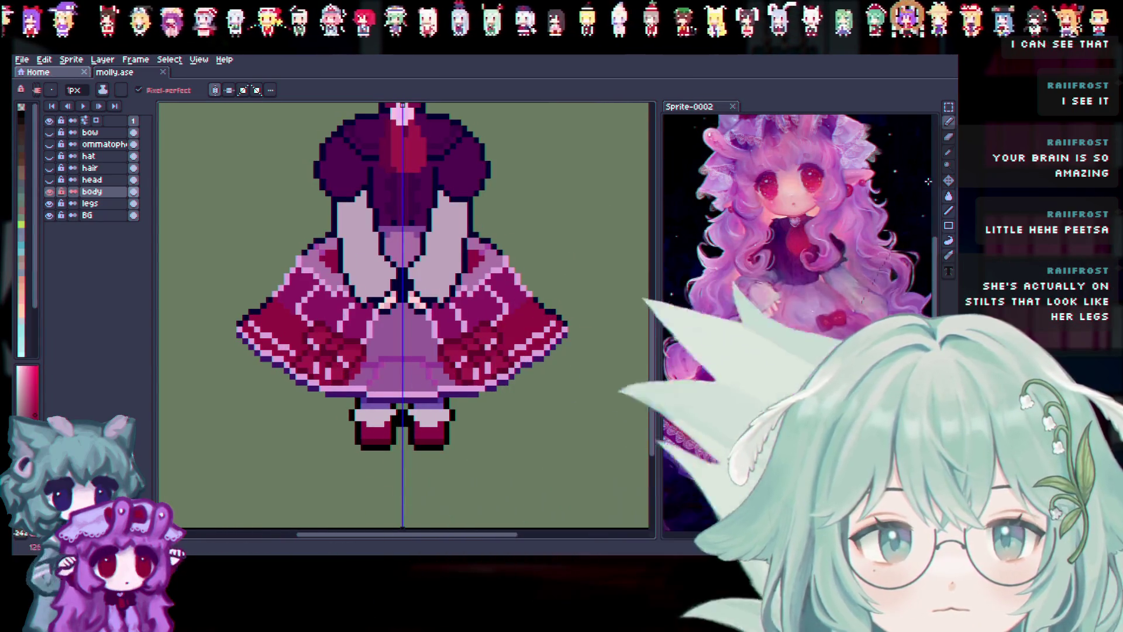
pyautogui.hotkey('ctrl', 'z')
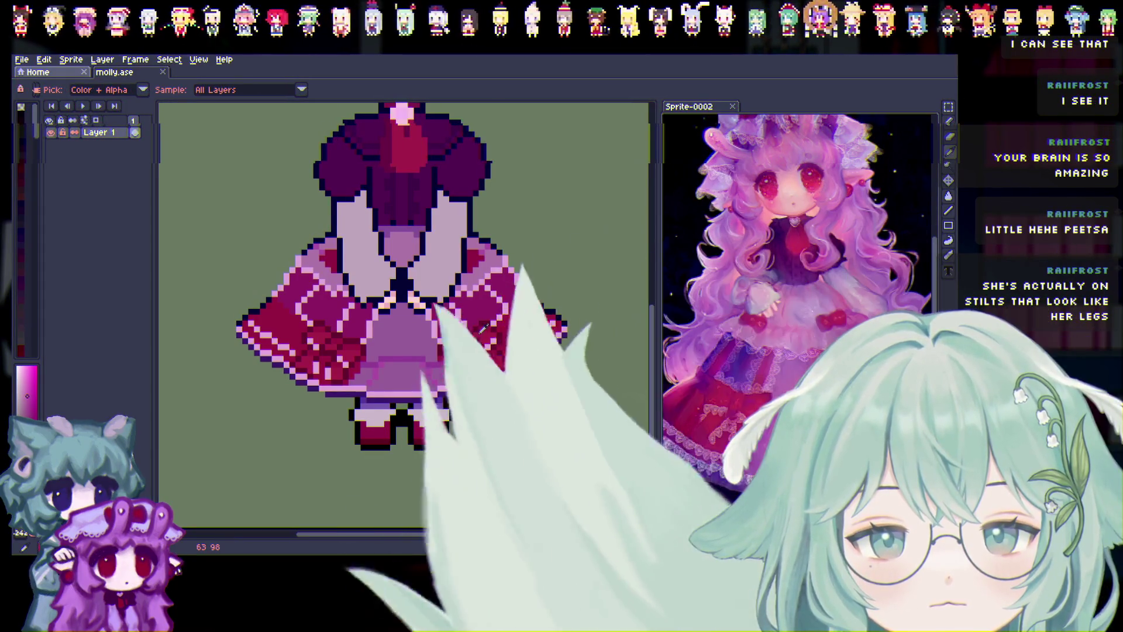
pyautogui.hotkey('ctrl', 'y')
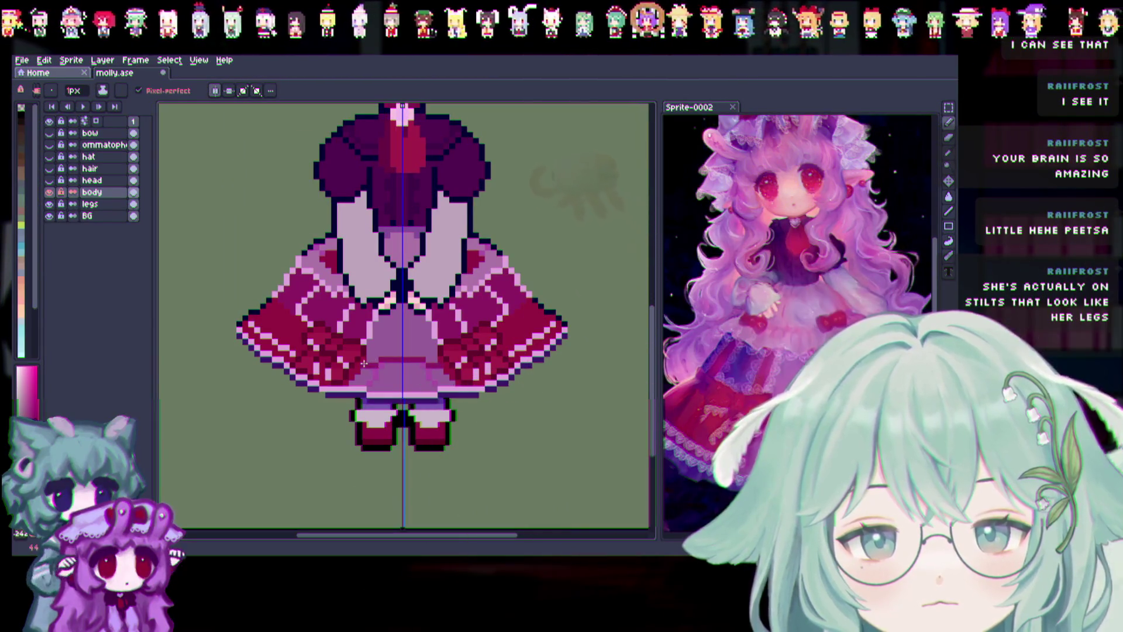
# Sample a dark colour from the sprite, widen the palette panel and show the head layer.
pyautogui.press('i')
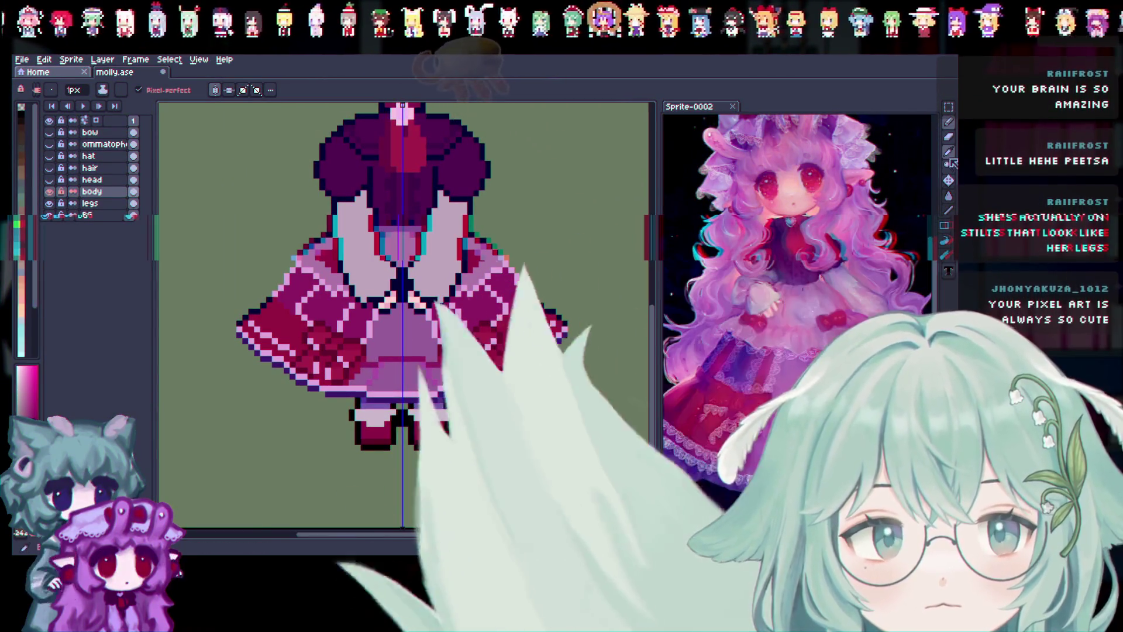
pyautogui.click(497, 245)
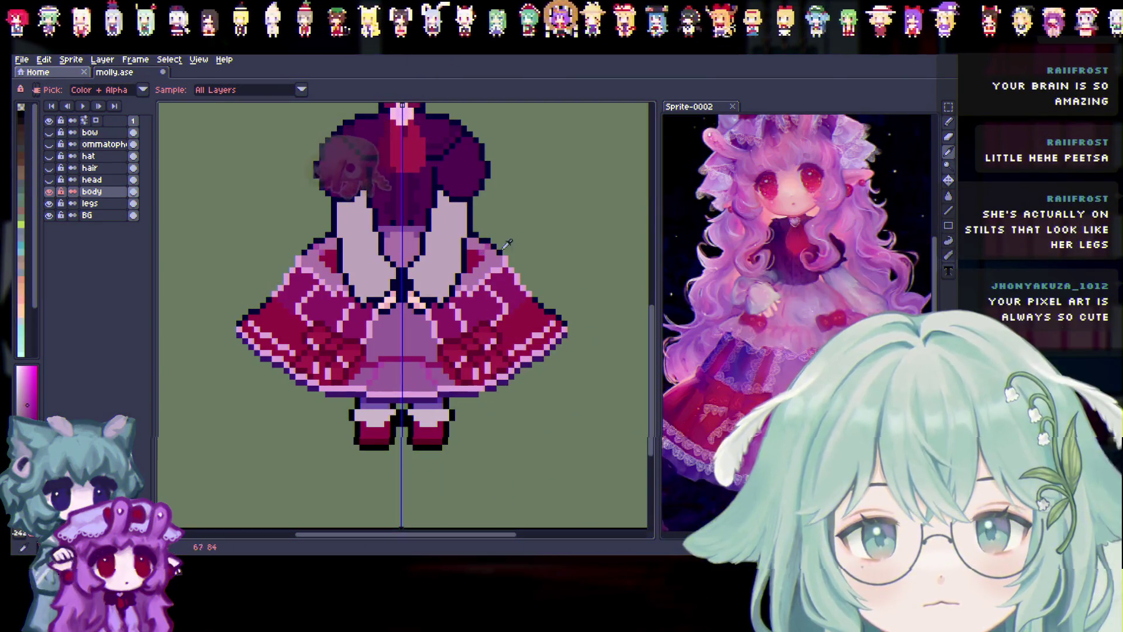
pyautogui.press('b')
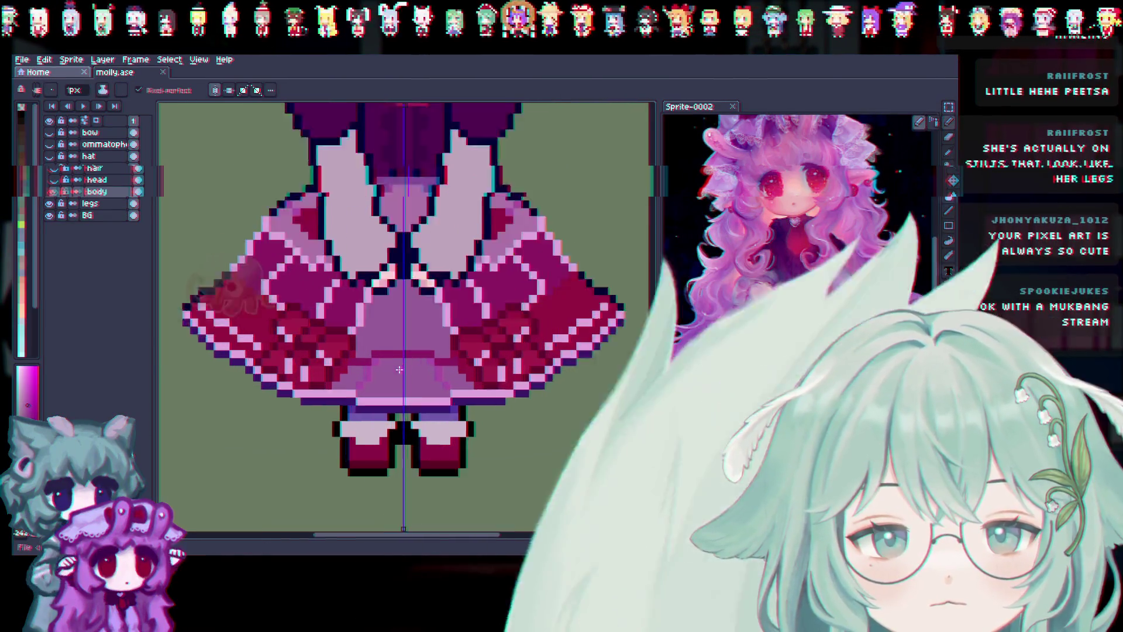
pyautogui.scroll(-2, 433, 389)
pyautogui.scroll(1, 476, 363)
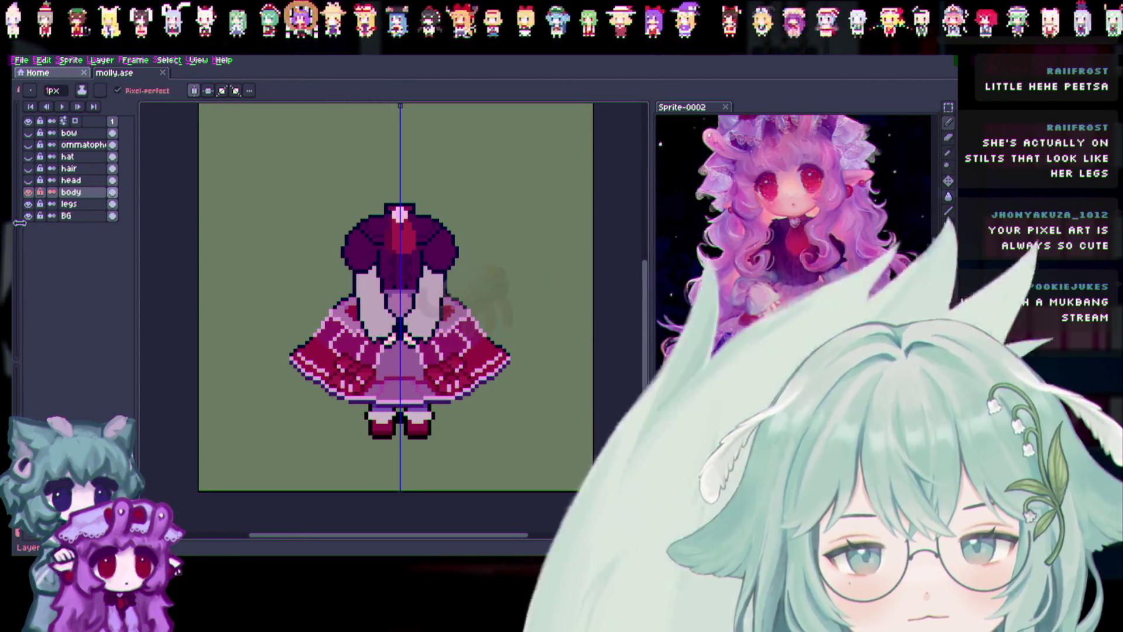
pyautogui.moveTo(40, 223); pyautogui.dragTo(47, 224)
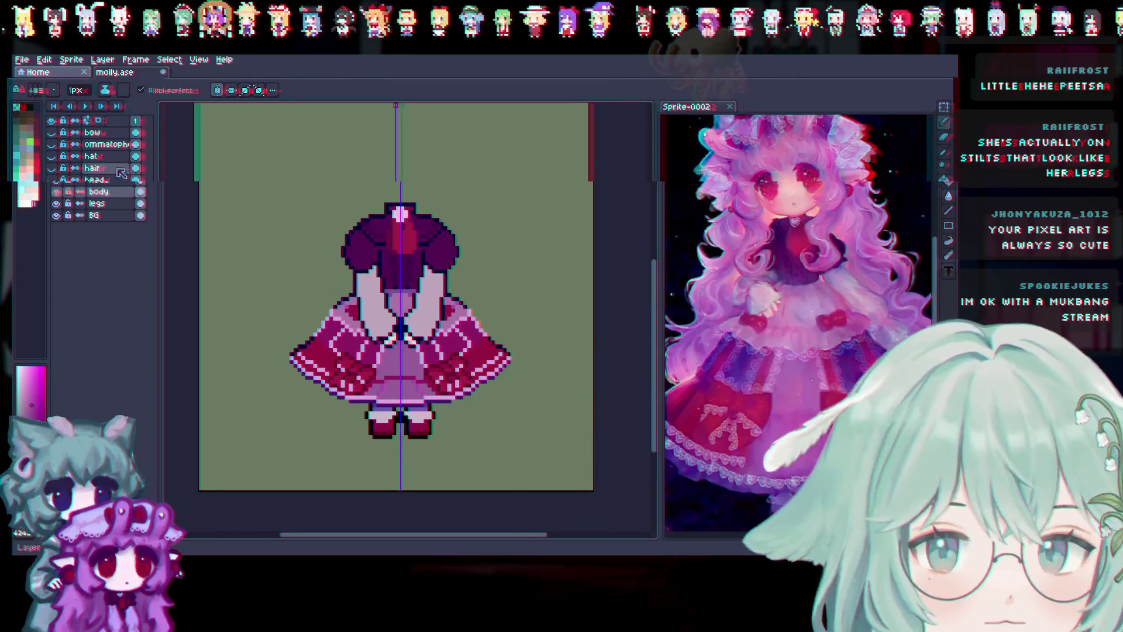
pyautogui.click(56, 180)
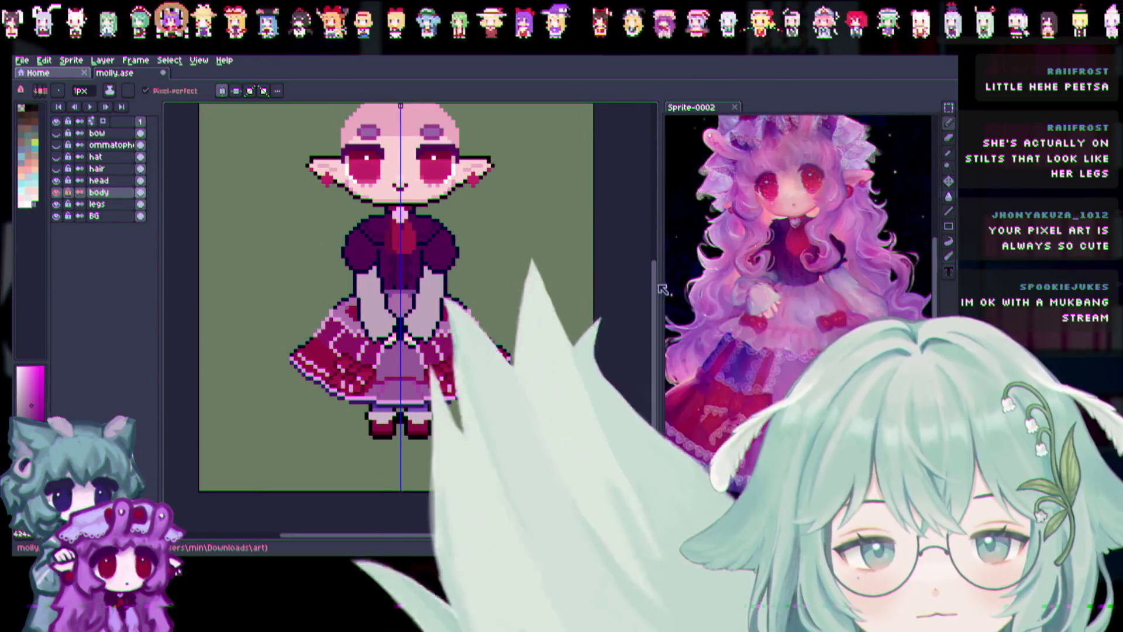
# Compare head, body and legs layer visibility, ending with head hidden and the Eraser selected.
pyautogui.click(57, 180)
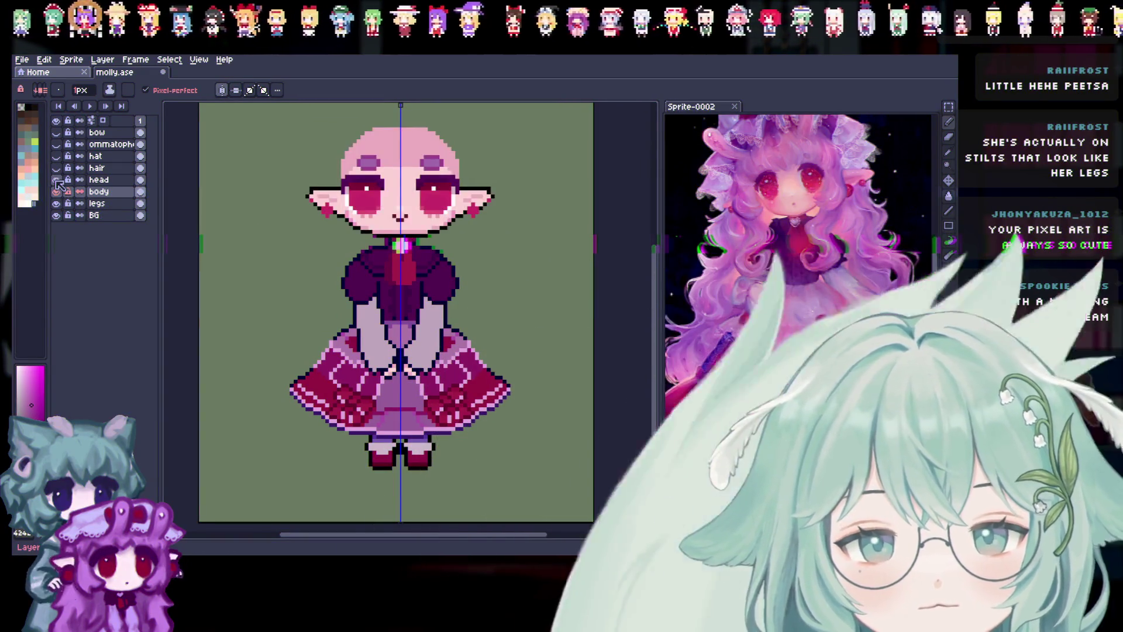
pyautogui.click(56, 180)
pyautogui.click(56, 191)
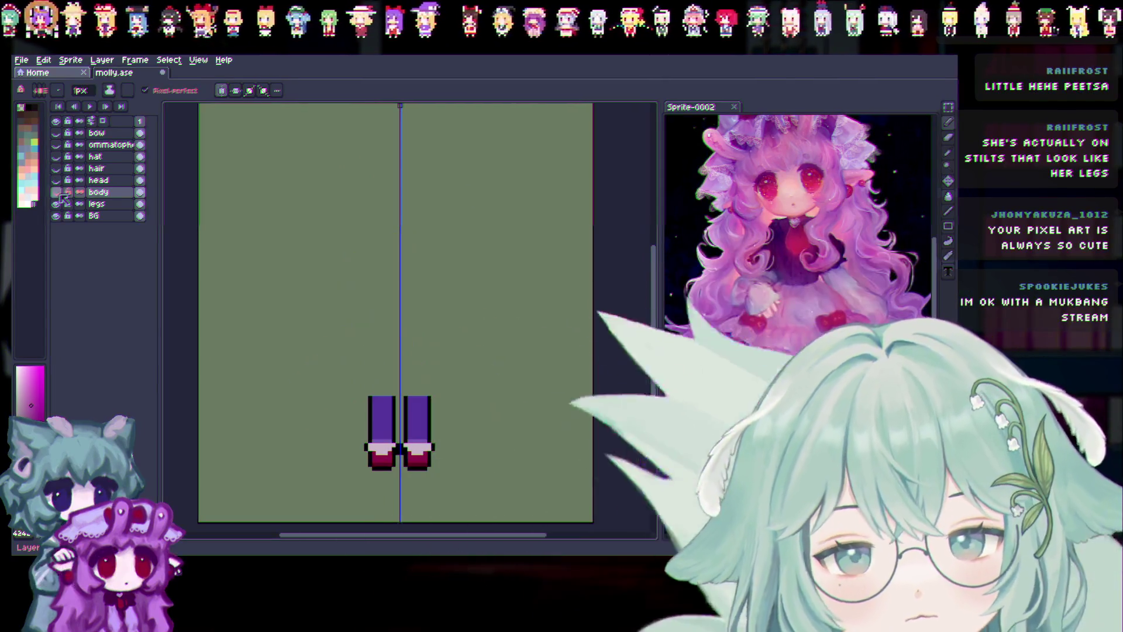
pyautogui.click(56, 191)
pyautogui.click(56, 192)
pyautogui.click(56, 191)
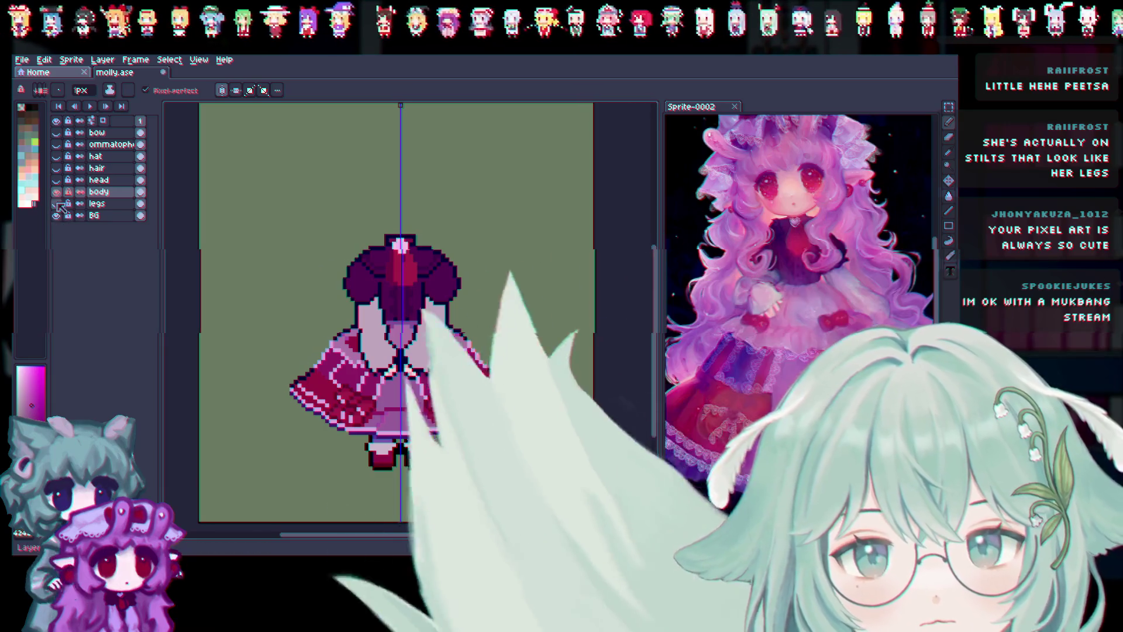
pyautogui.click(56, 180)
pyautogui.click(56, 179)
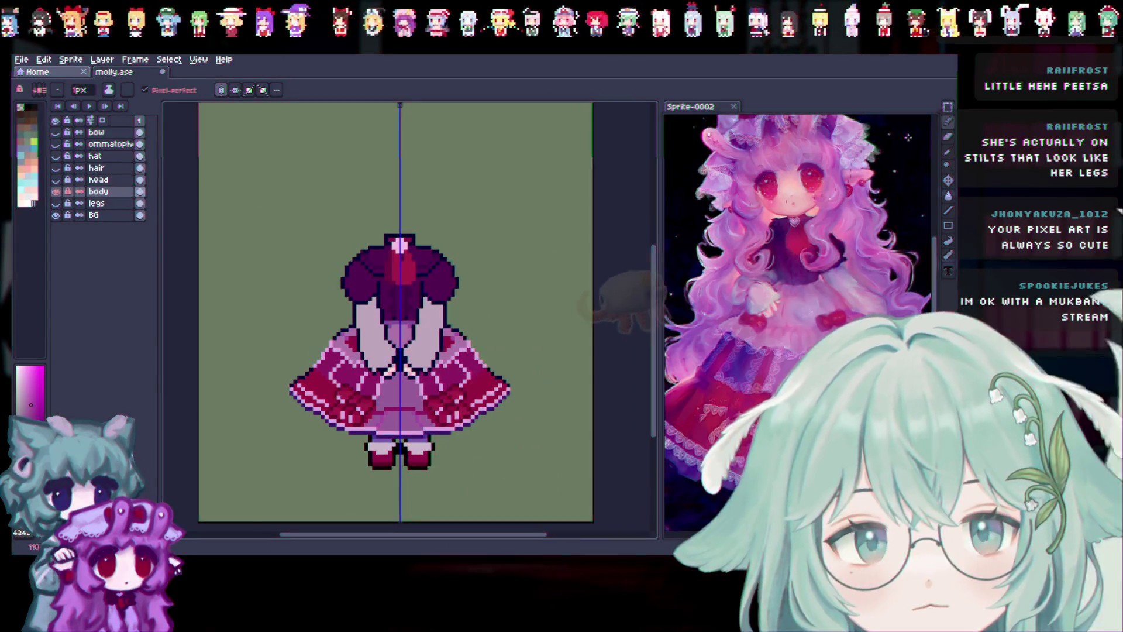
pyautogui.click(948, 138)
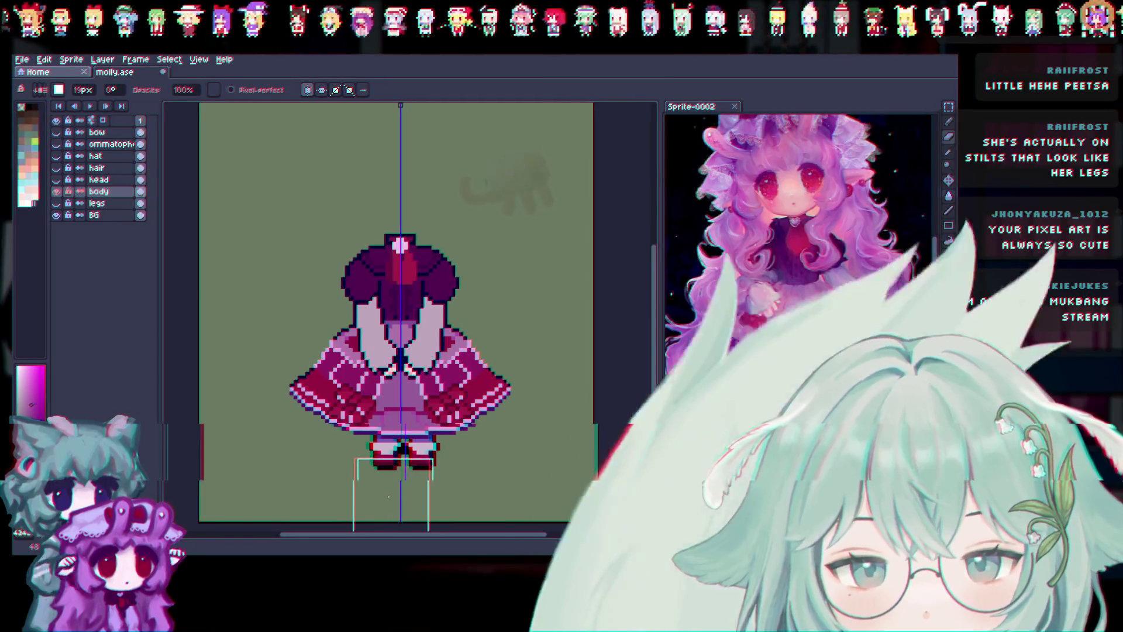
# Erase the dark pixel row along the skirt hem, including its 1px end pixels.
pyautogui.scroll(3, 374, 517)
pyautogui.click(392, 436)
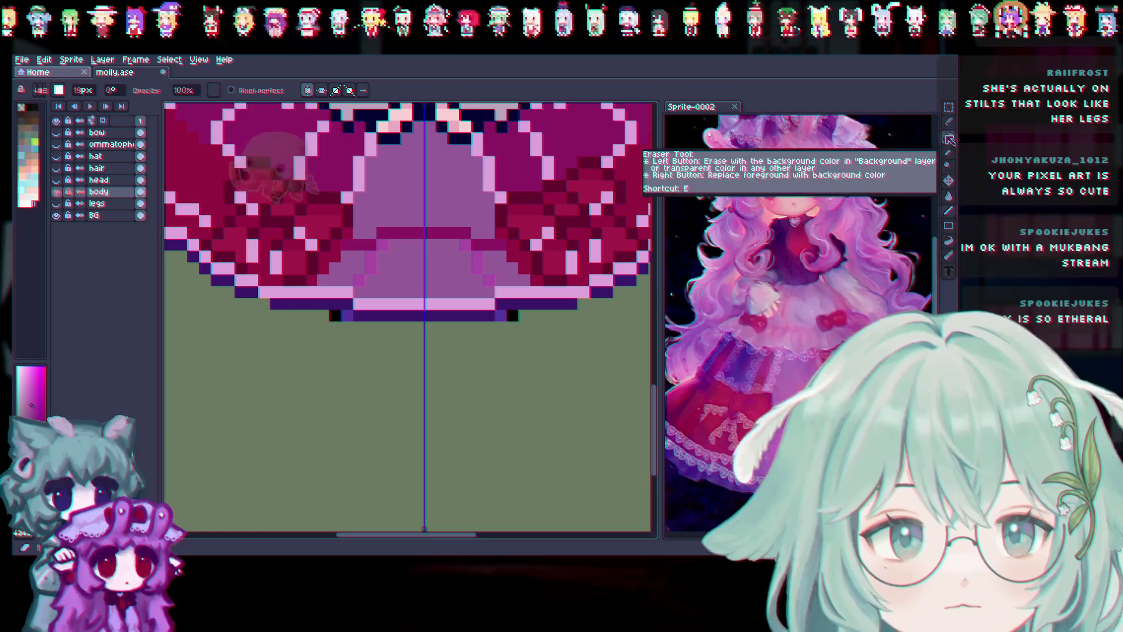
pyautogui.press('b')
pyautogui.hotkey('ctrl', 'z')
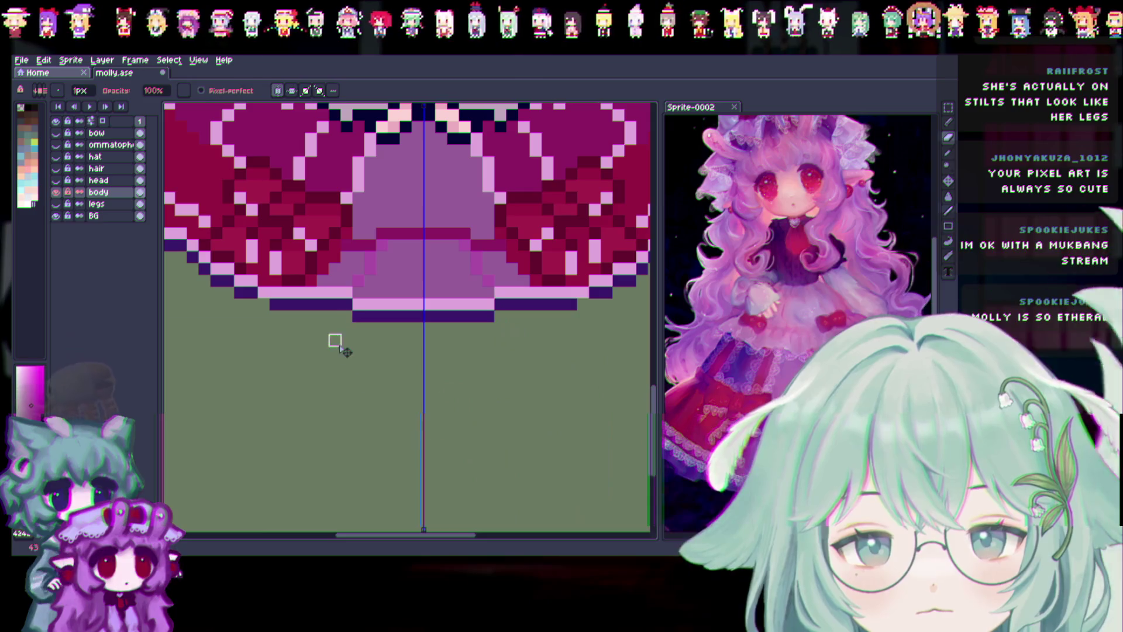
pyautogui.scroll(-2, 358, 399)
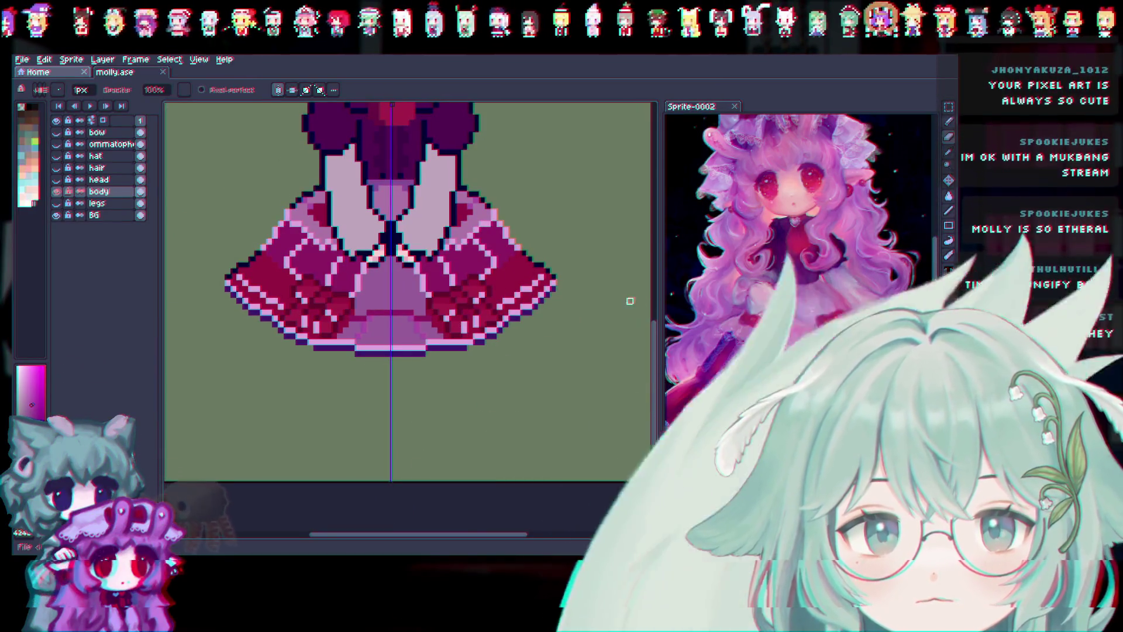
pyautogui.scroll(3, 632, 300)
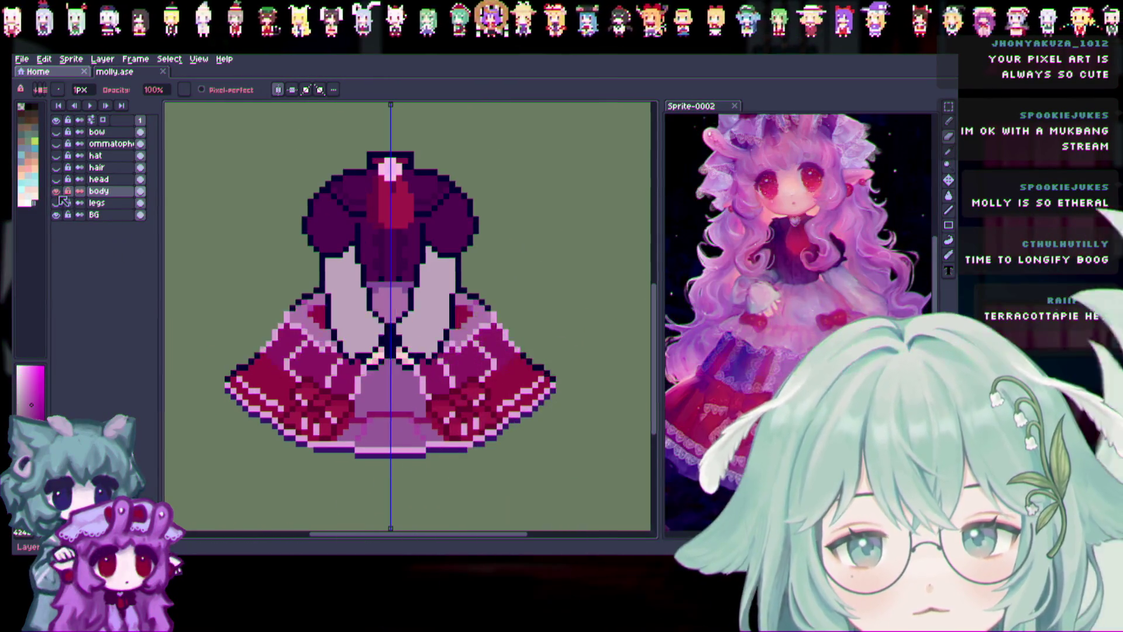
# Show the legs layer, duplicate the body layer and name the copy 'top'.
pyautogui.click(56, 203)
pyautogui.rightClick(99, 191)
pyautogui.click(175, 233)
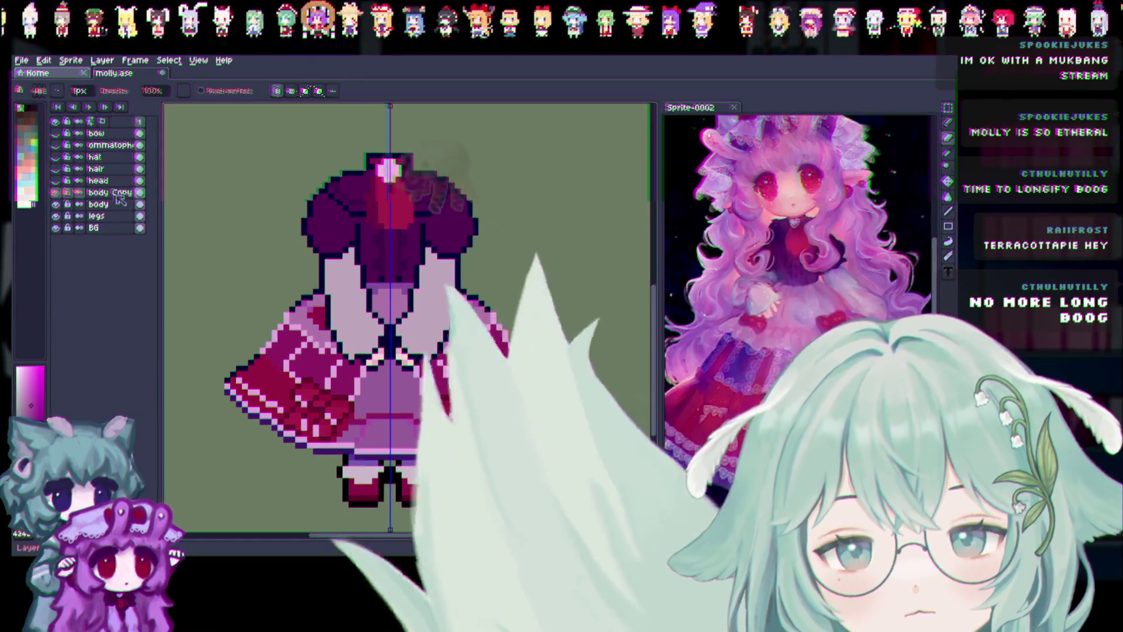
pyautogui.doubleClick(117, 195)
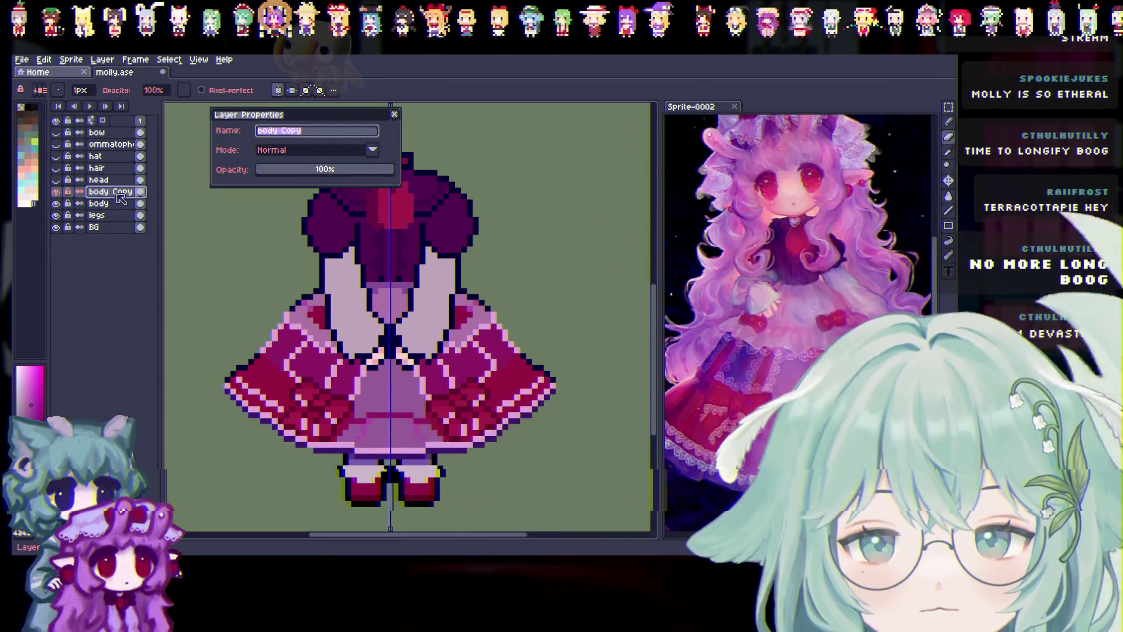
pyautogui.write('top')
pyautogui.press('Return')
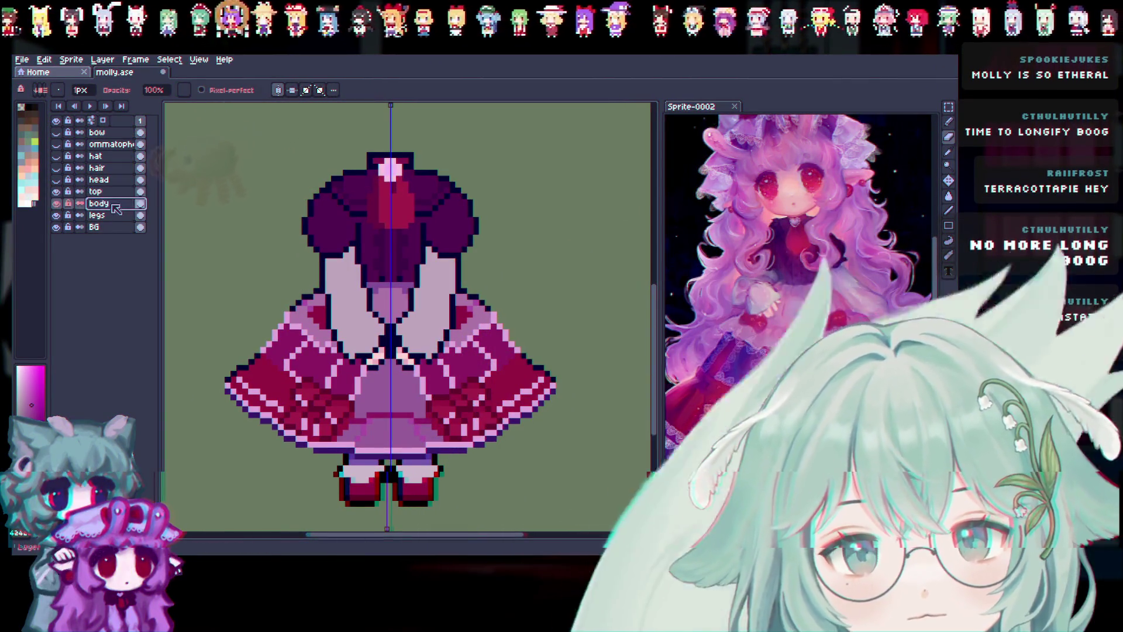
# Rename the original body layer 'skirt' and hide the legs layer.
pyautogui.doubleClick(117, 209)
pyautogui.write('skirt')
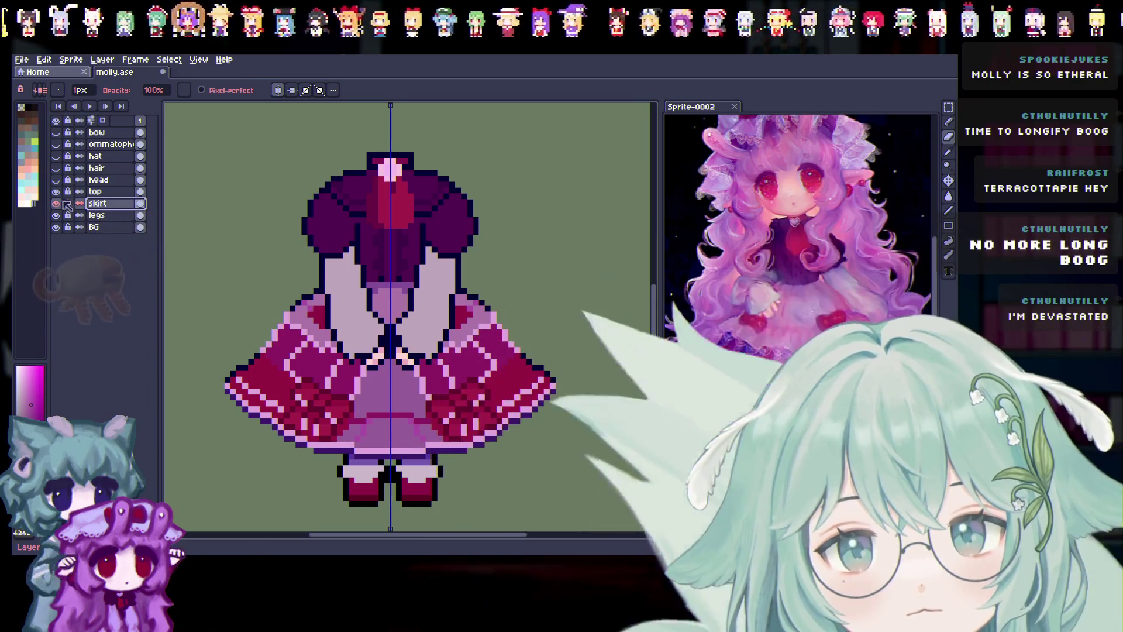
pyautogui.click(55, 216)
pyautogui.click(56, 227)
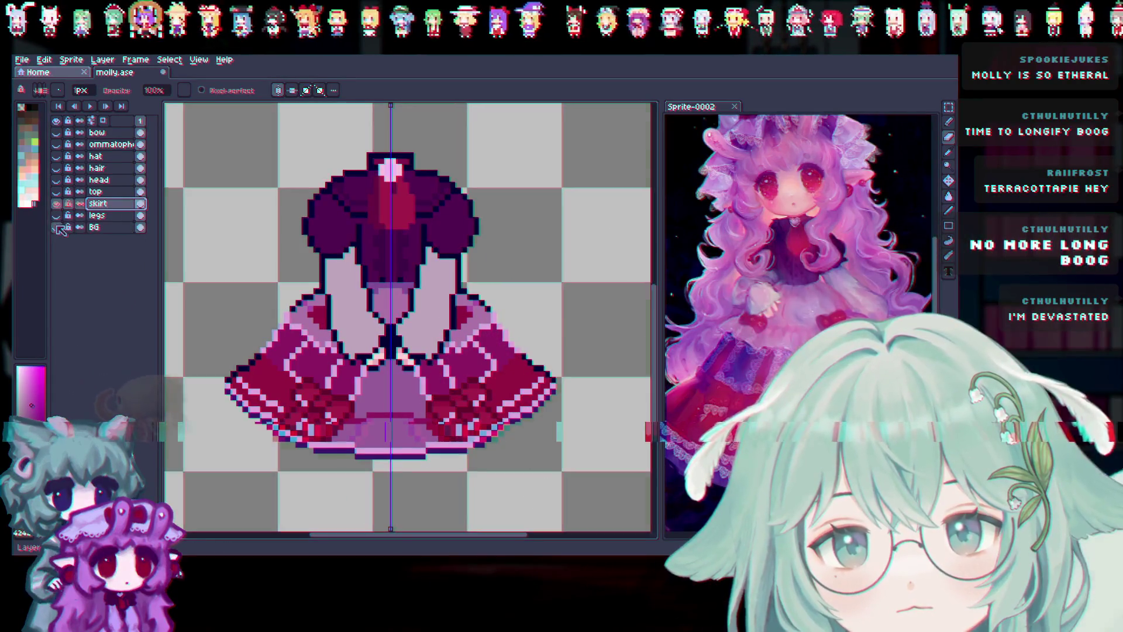
pyautogui.click(56, 227)
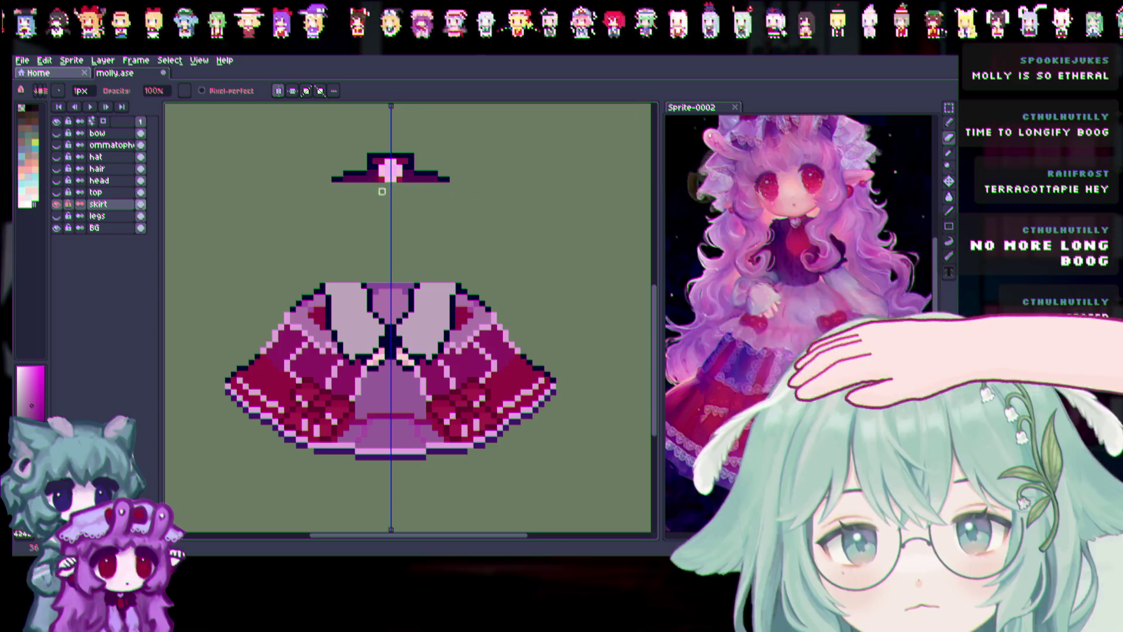
# Remove the leftover top piece from the skirt layer and sample a skirt pink.
pyautogui.hotkey('ctrl', 'z')
pyautogui.scroll(1, 417, 321)
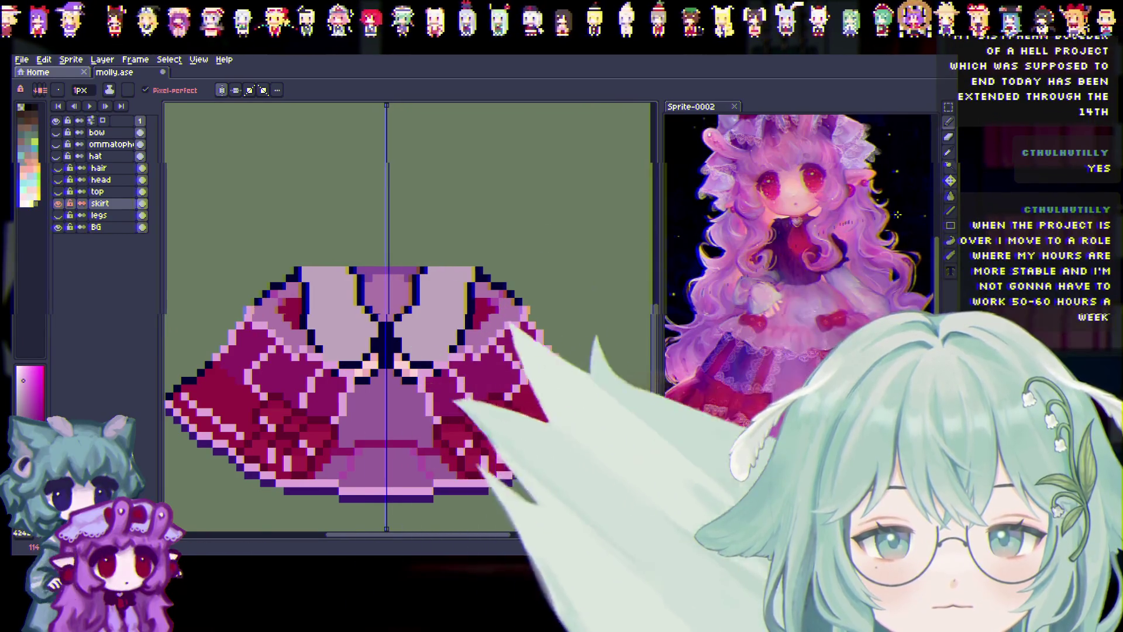
pyautogui.press('i')
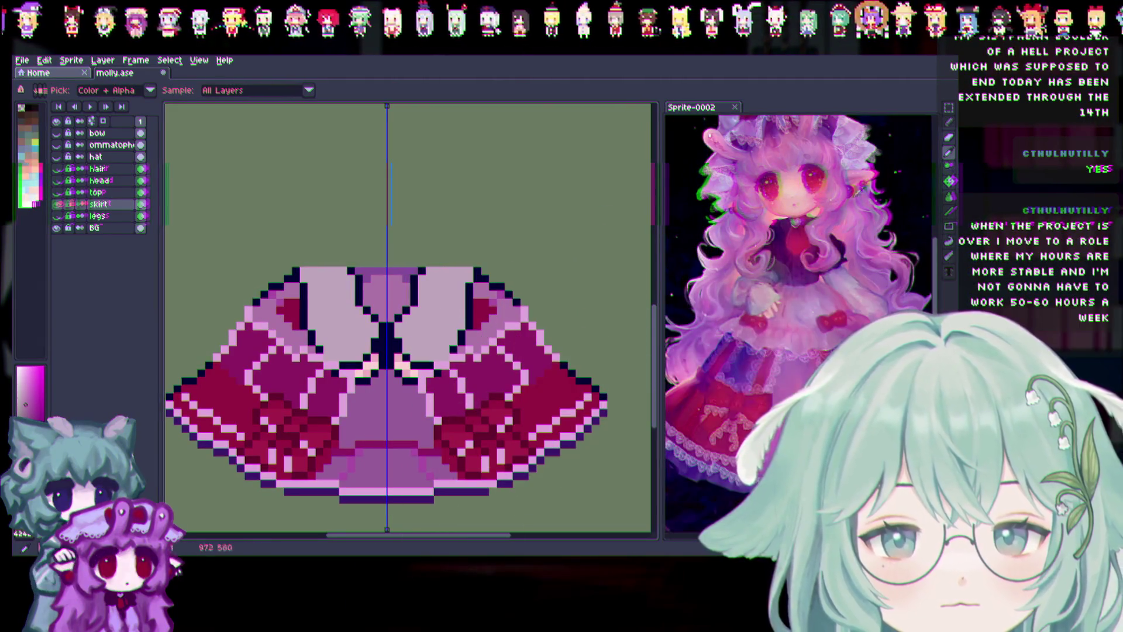
pyautogui.press('b')
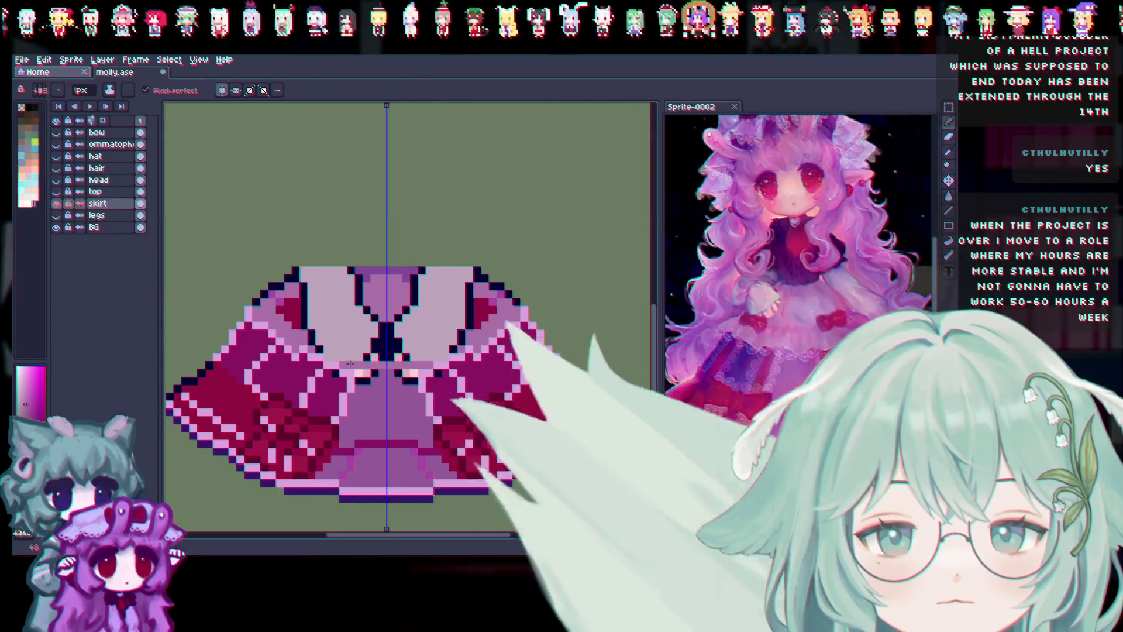
# Repaint the light blouse highlights at the skirt's top in mirrored solid pink.
pyautogui.moveTo(363, 350)
pyautogui.mouseDown()
pyautogui.moveTo(325, 349)
pyautogui.moveTo(350, 330)
pyautogui.mouseUp()
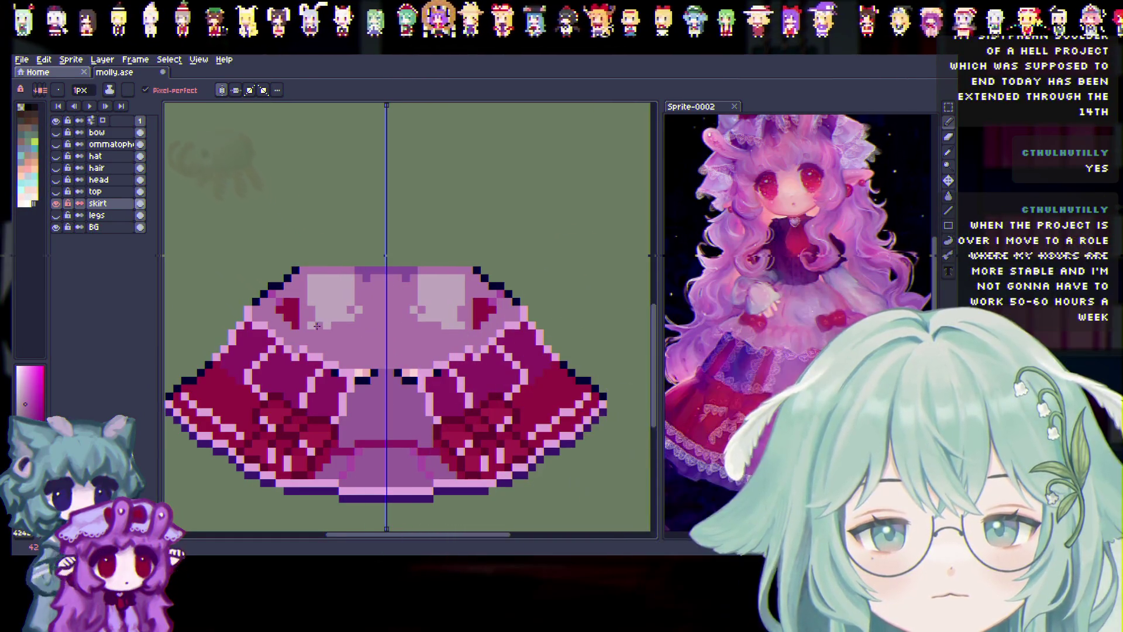
pyautogui.moveTo(321, 296); pyautogui.dragTo(352, 316)
pyautogui.press('i')
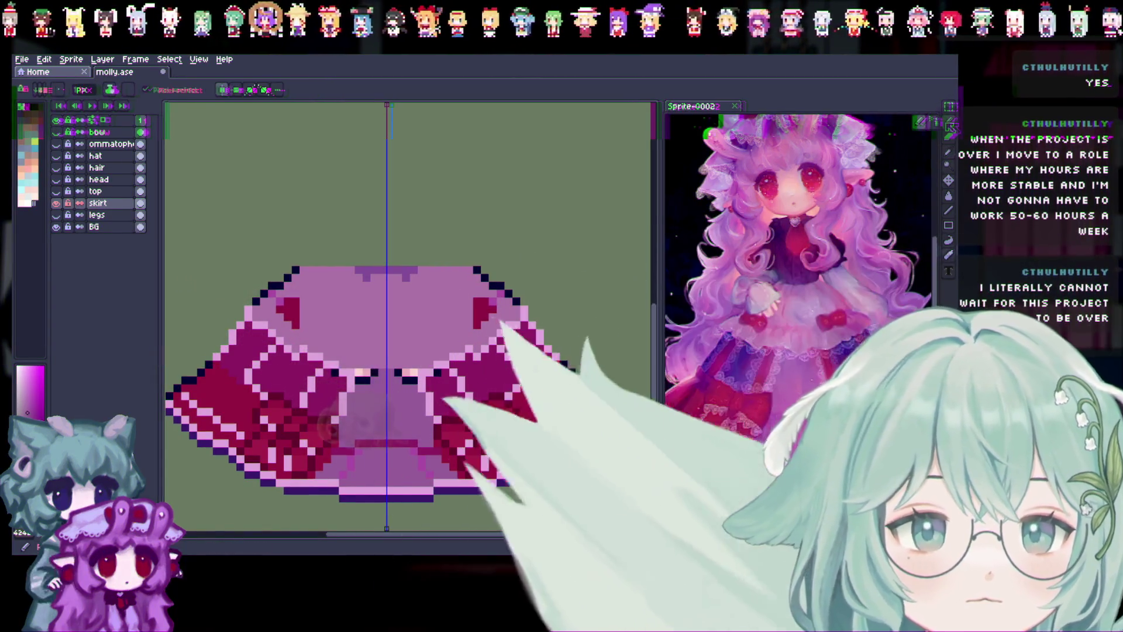
pyautogui.click(949, 121)
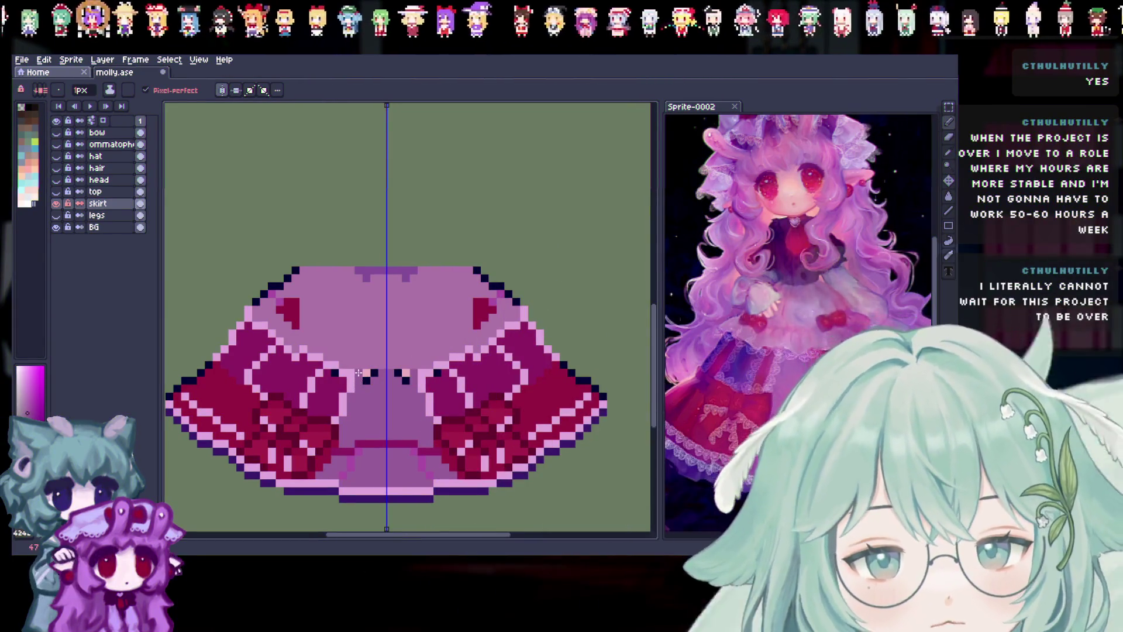
# Cover the stray dark pixels in the skirt's centre with pink sampled from the skirt.
pyautogui.moveTo(359, 372); pyautogui.dragTo(372, 375)
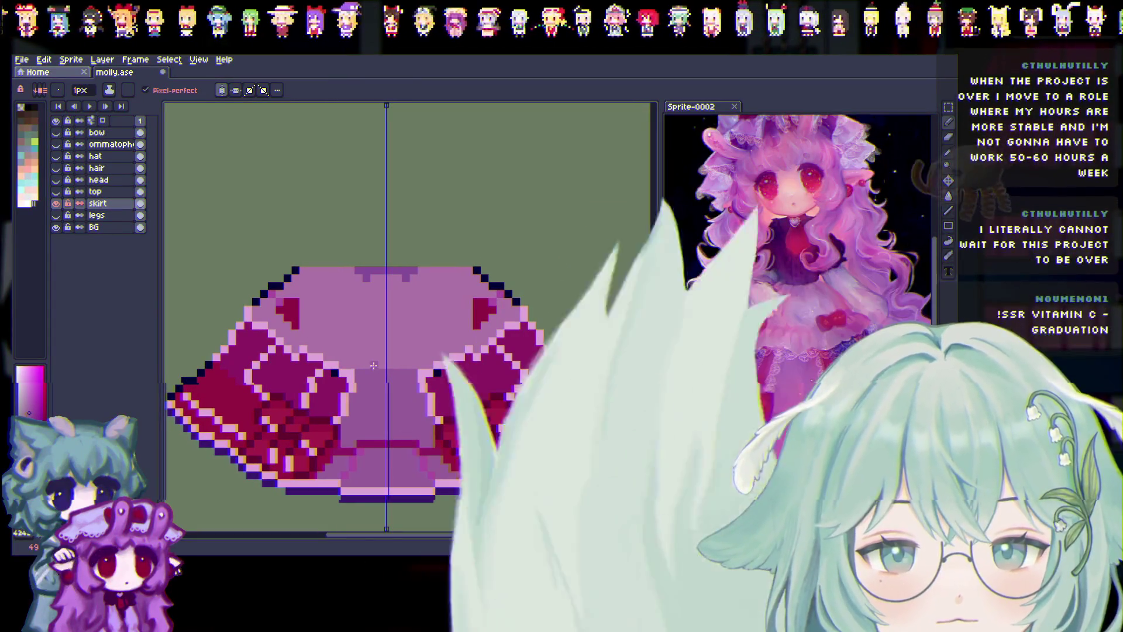
pyautogui.press('i')
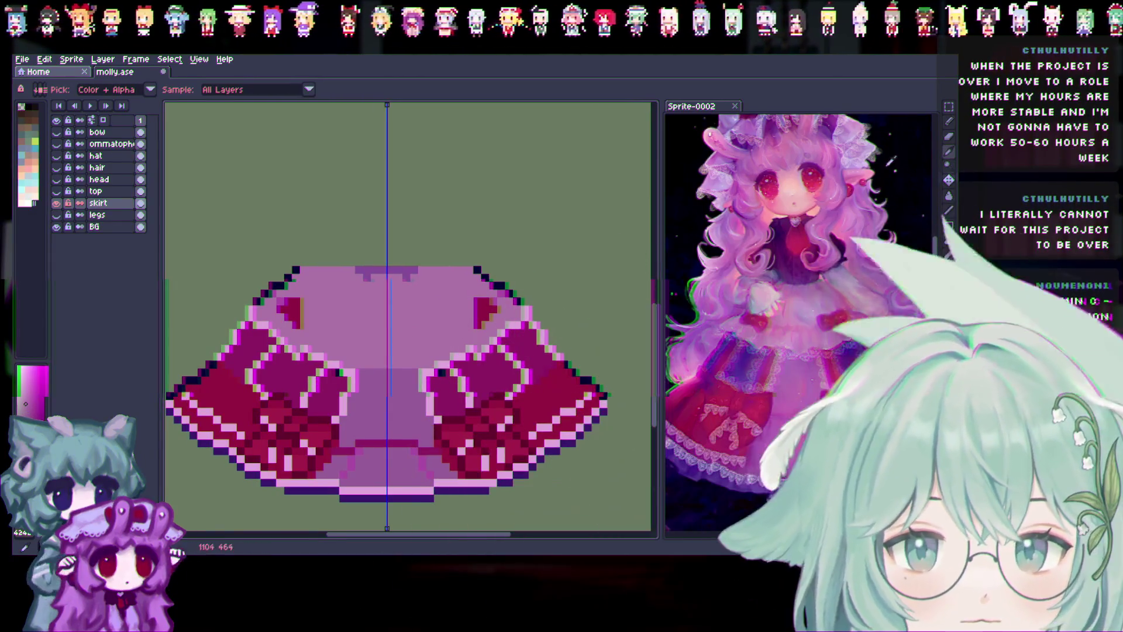
pyautogui.press('b')
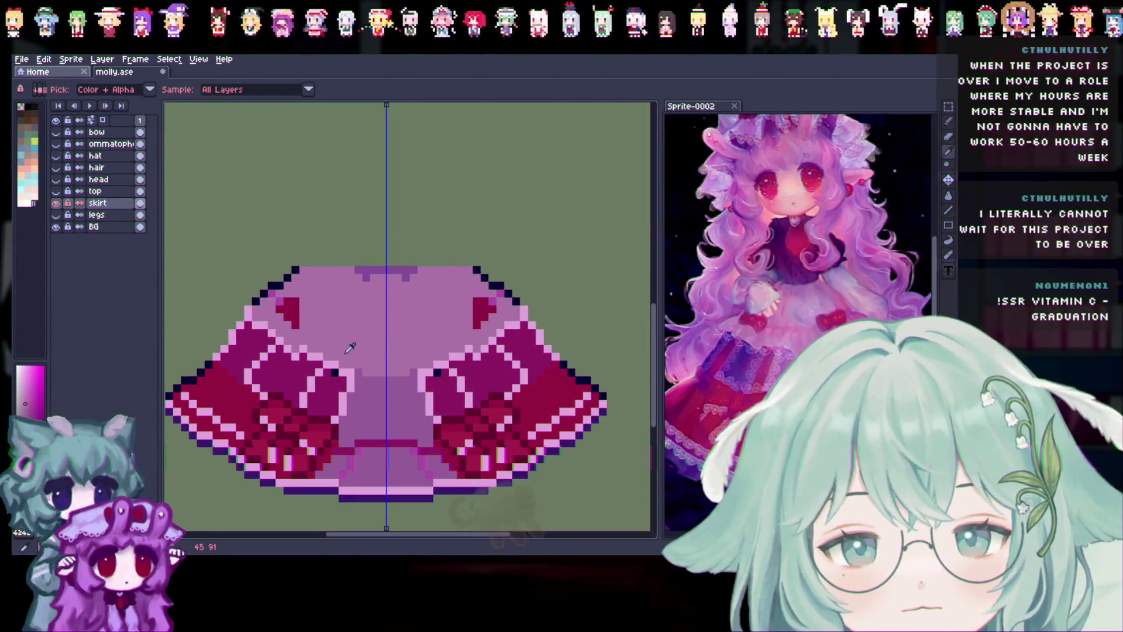
pyautogui.click(503, 337)
pyautogui.press('b')
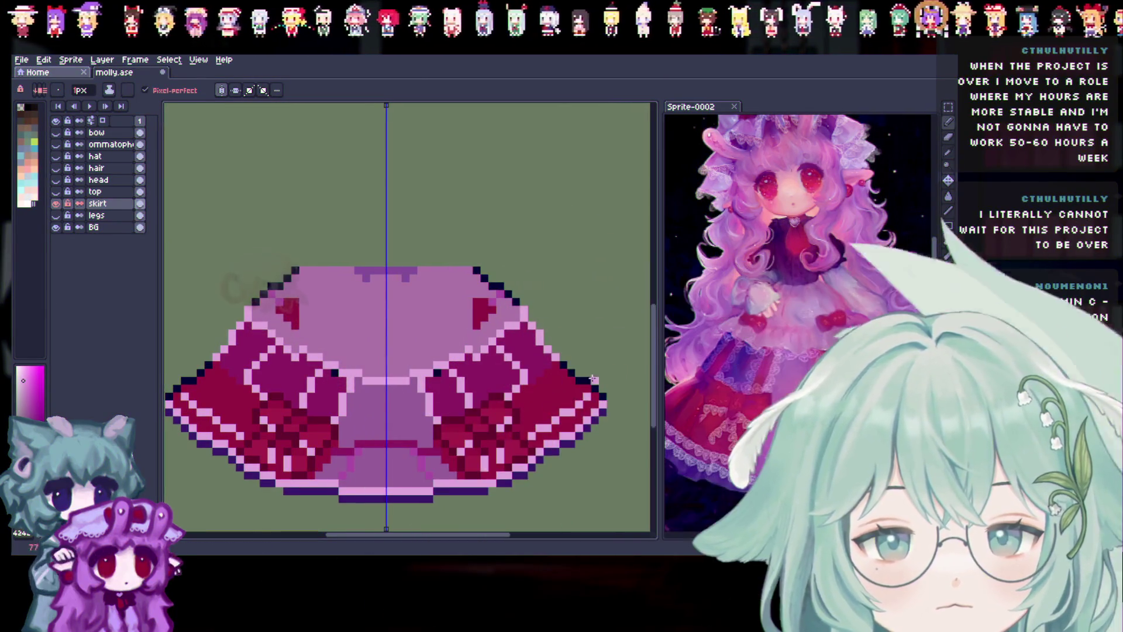
pyautogui.click(948, 175)
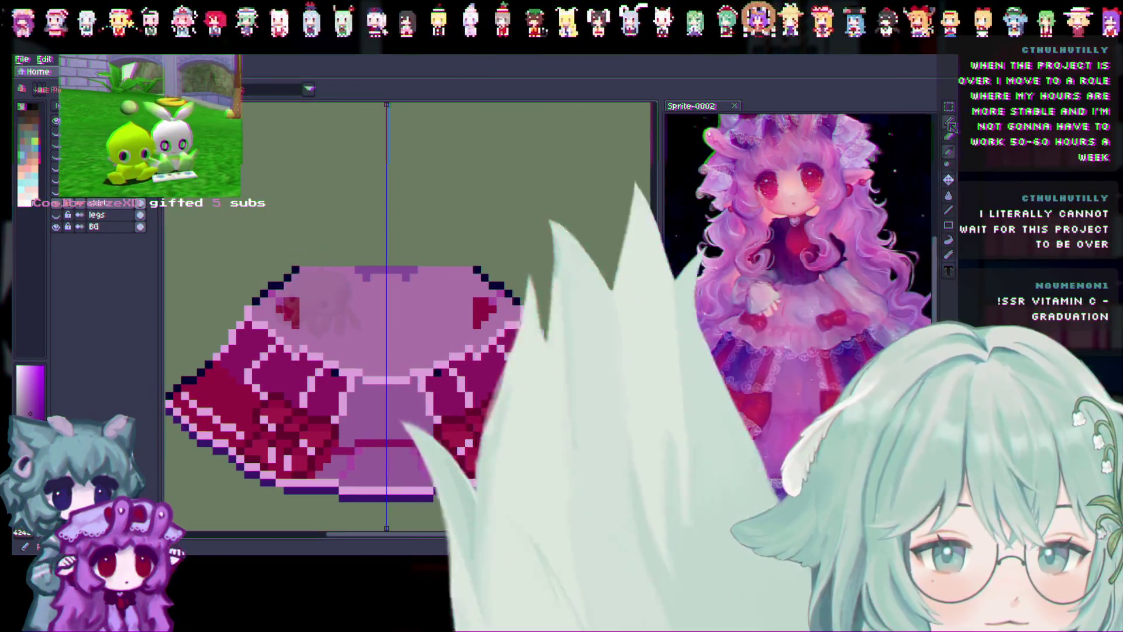
pyautogui.click(951, 123)
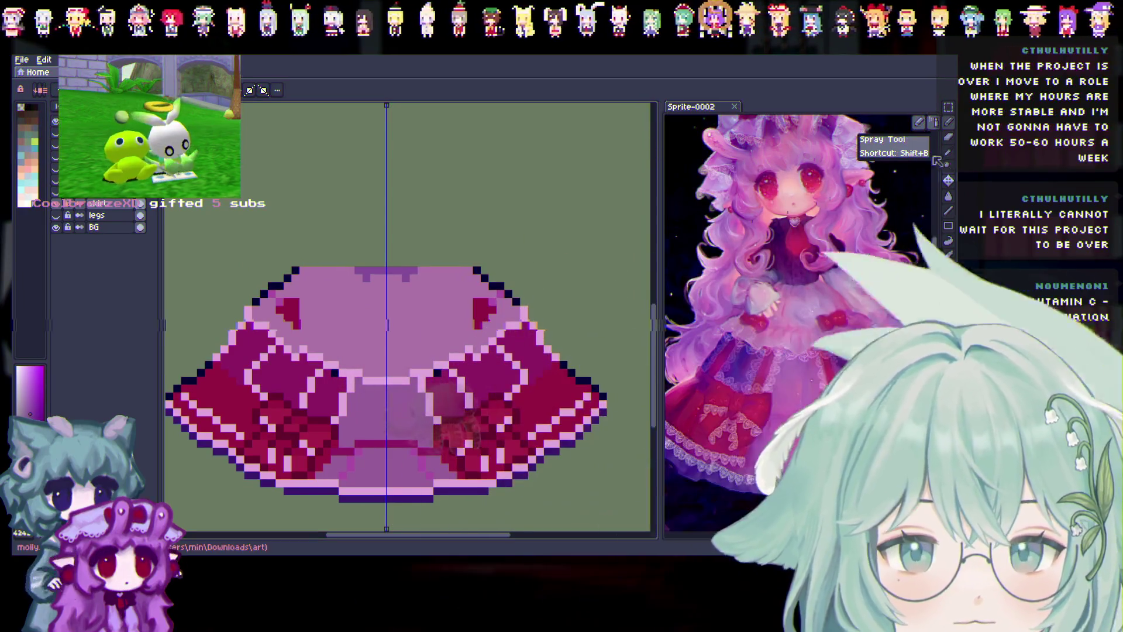
pyautogui.click(920, 122)
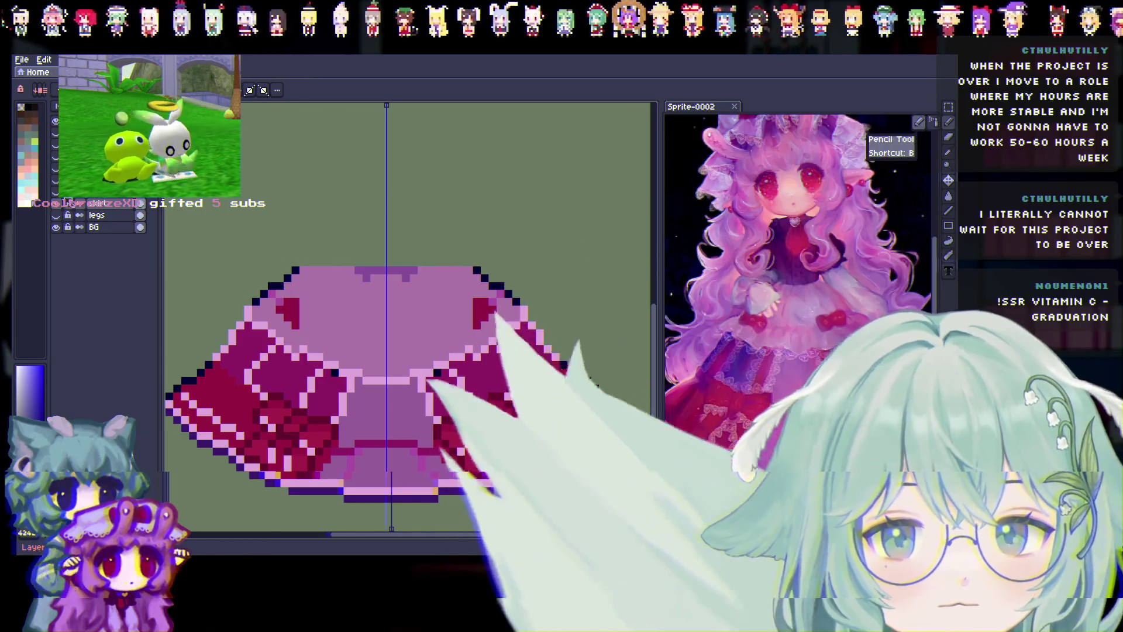
# Erase the old black bars on the skirt's top edge and draw a straight dark waist line across.
pyautogui.click(56, 192)
pyautogui.click(57, 192)
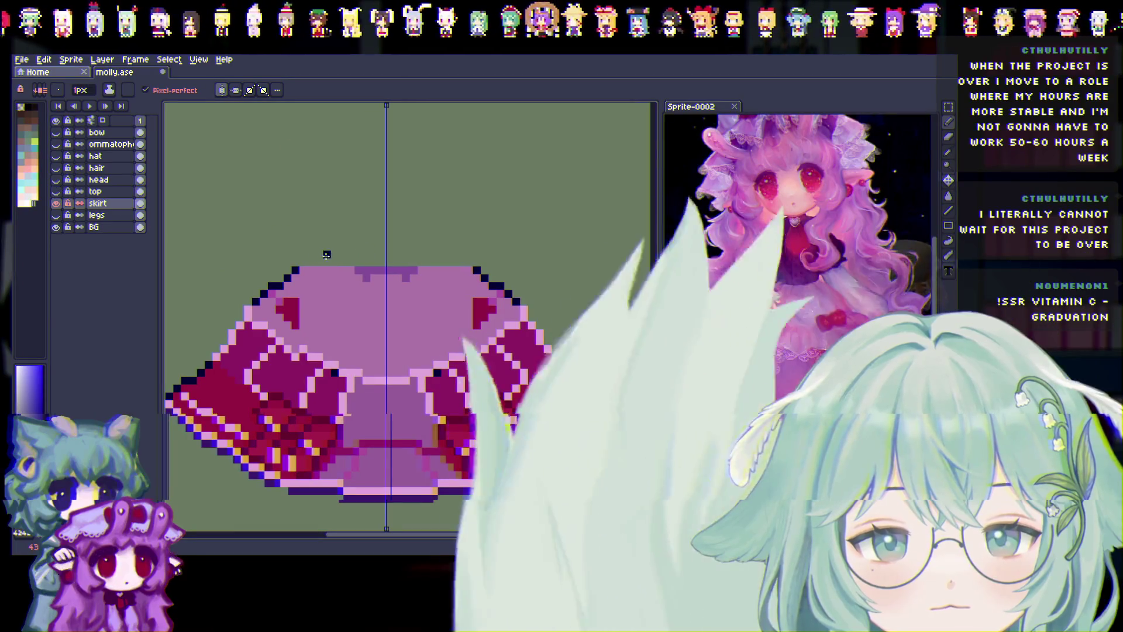
pyautogui.moveTo(328, 262); pyautogui.dragTo(303, 263)
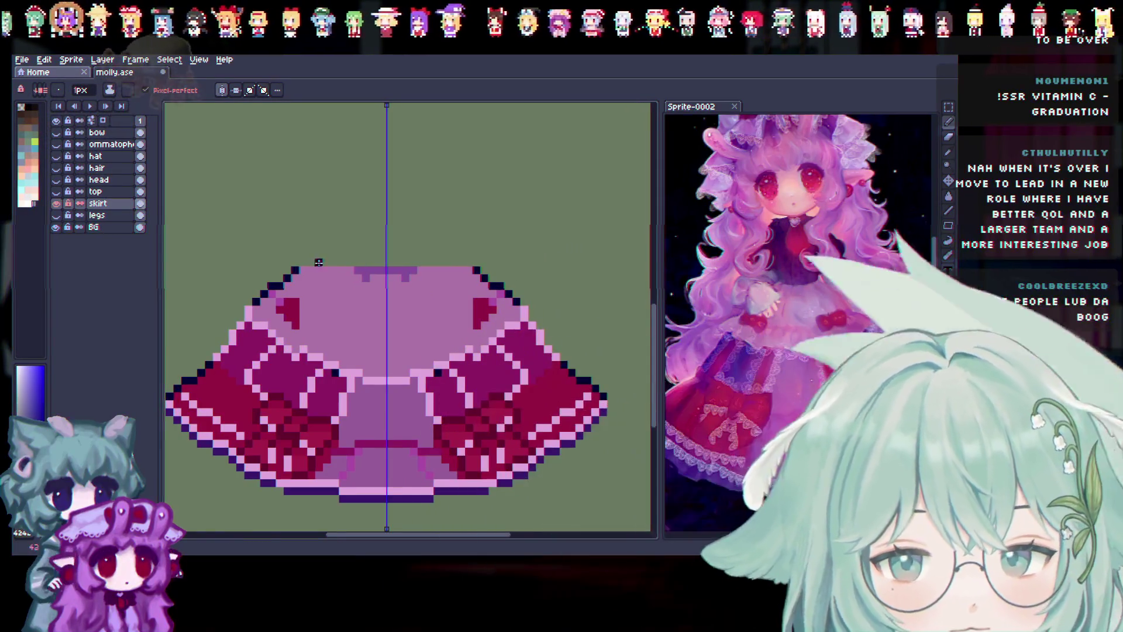
pyautogui.moveTo(304, 263); pyautogui.dragTo(325, 256)
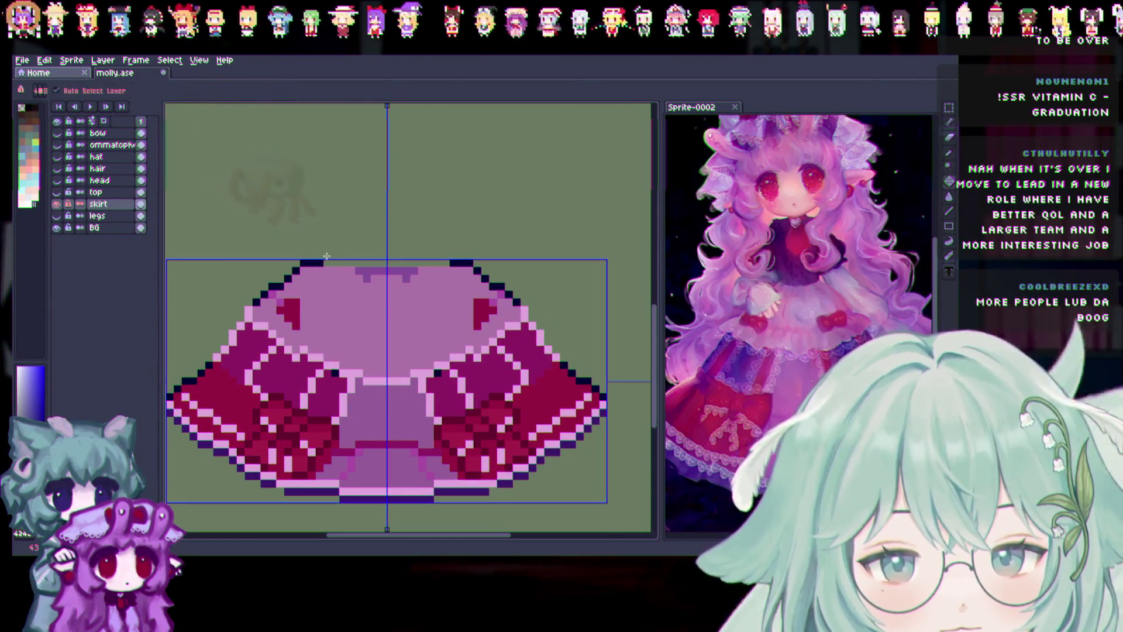
pyautogui.keyDown('shift'); pyautogui.click(412, 253); pyautogui.keyUp('shift')
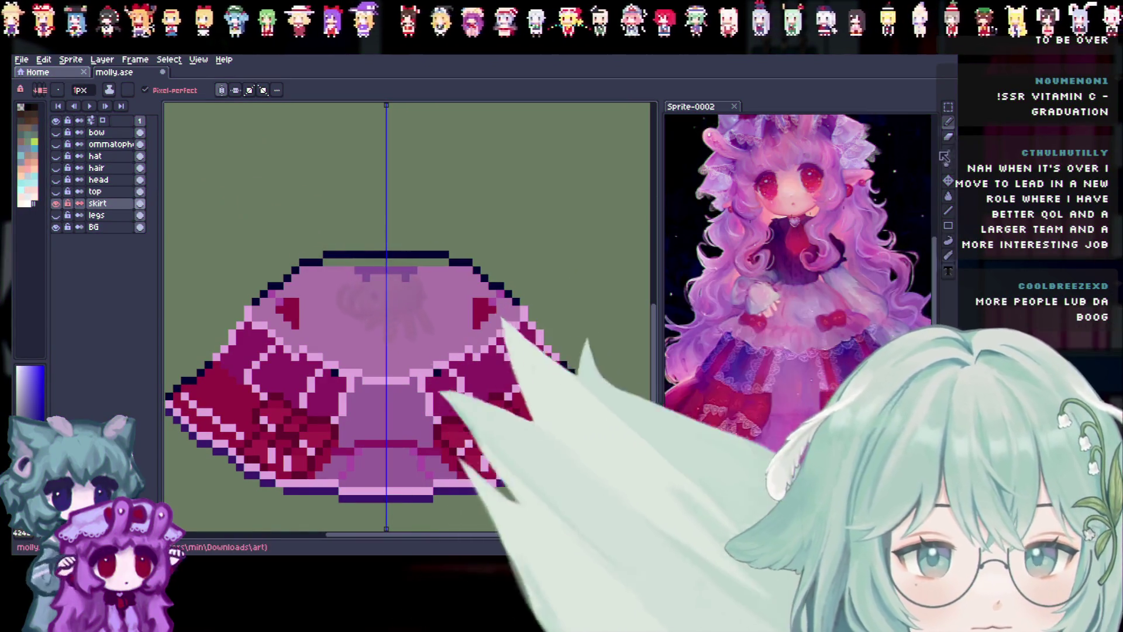
# Sample a magenta from the reference art and paint the row beneath the waist outline.
pyautogui.click(947, 153)
pyautogui.click(760, 213)
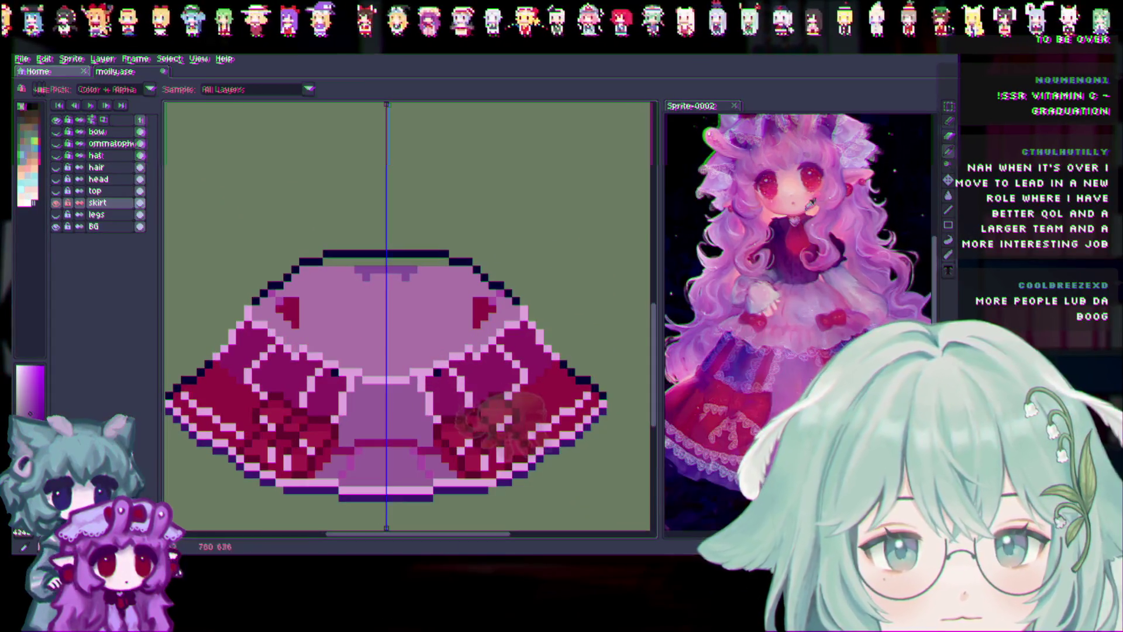
pyautogui.click(950, 134)
pyautogui.moveTo(333, 263); pyautogui.dragTo(393, 263)
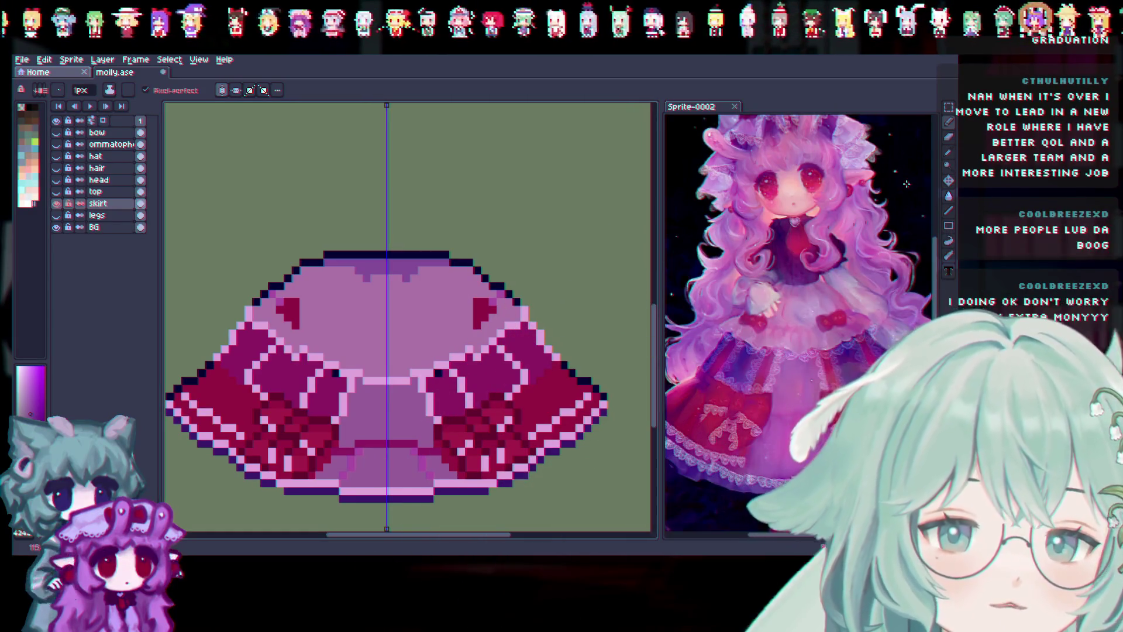
# Pick a magenta from the skirt and turn the top layer back on over it.
pyautogui.press('i')
pyautogui.click(426, 285)
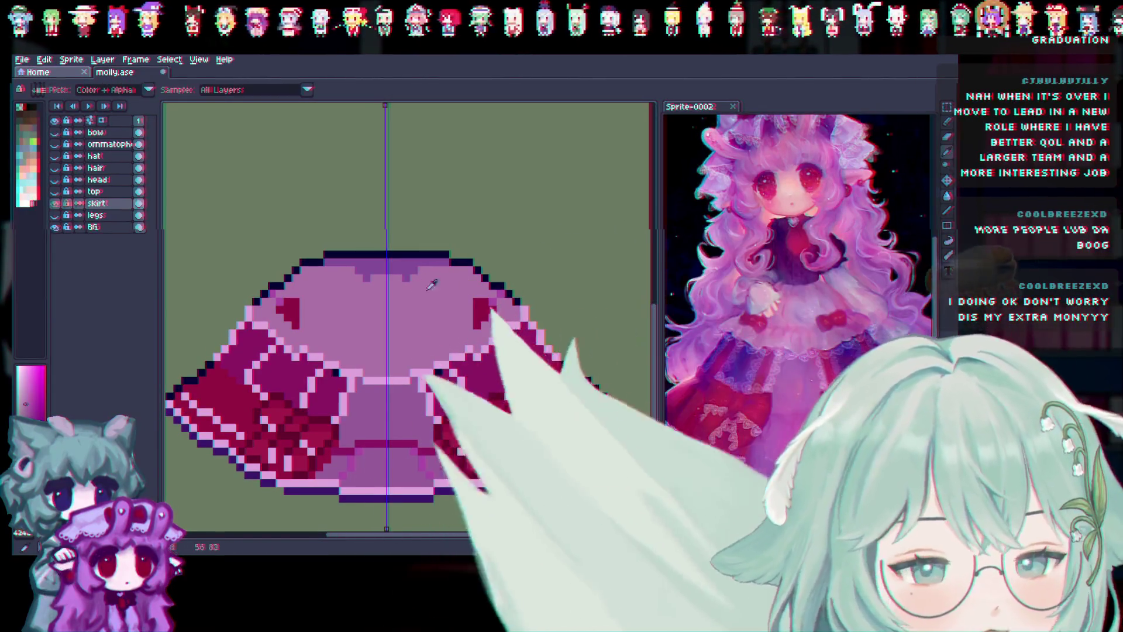
pyautogui.hotkey('shift', 'b')
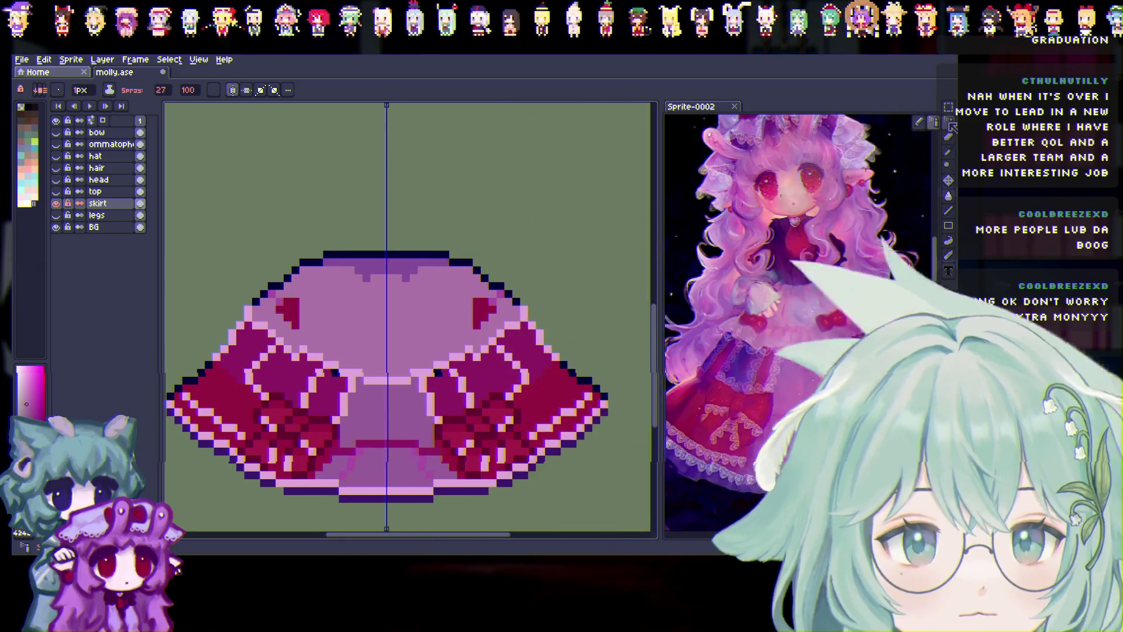
pyautogui.press('b')
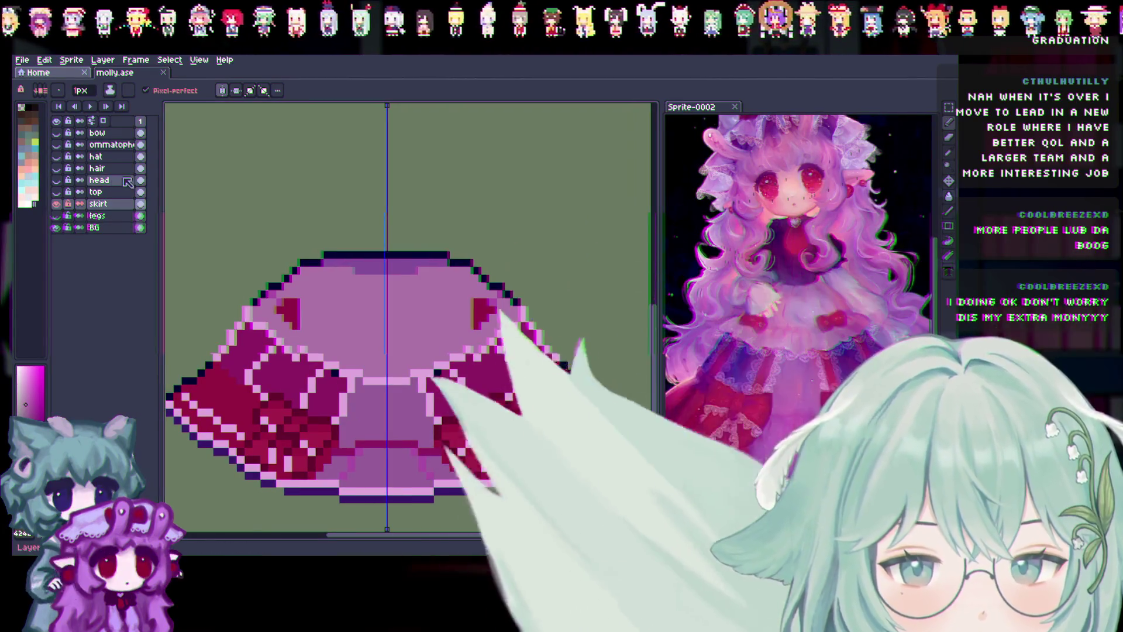
pyautogui.click(57, 192)
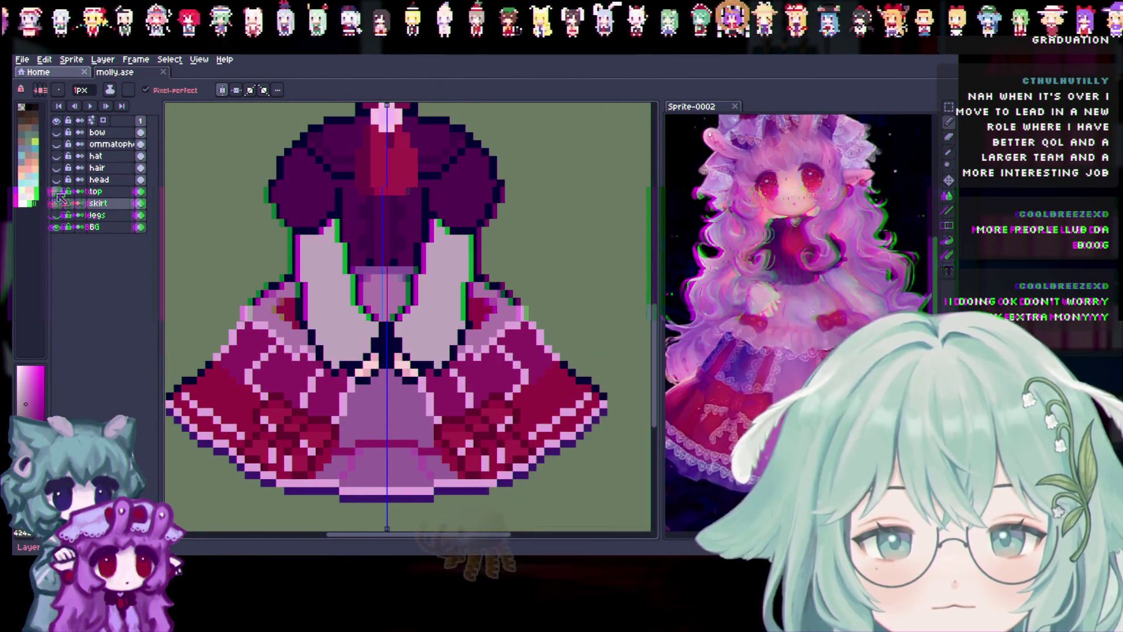
# Flip the top layer's visibility several times to compare it against the skirt.
pyautogui.click(57, 191)
pyautogui.click(56, 192)
pyautogui.click(56, 192)
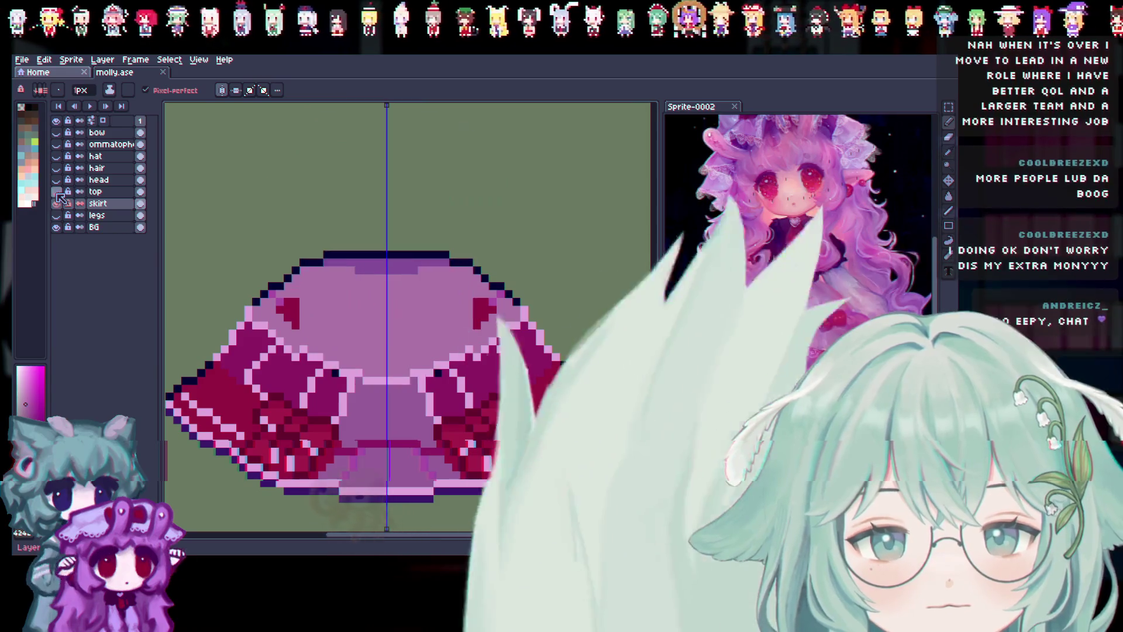
pyautogui.click(57, 192)
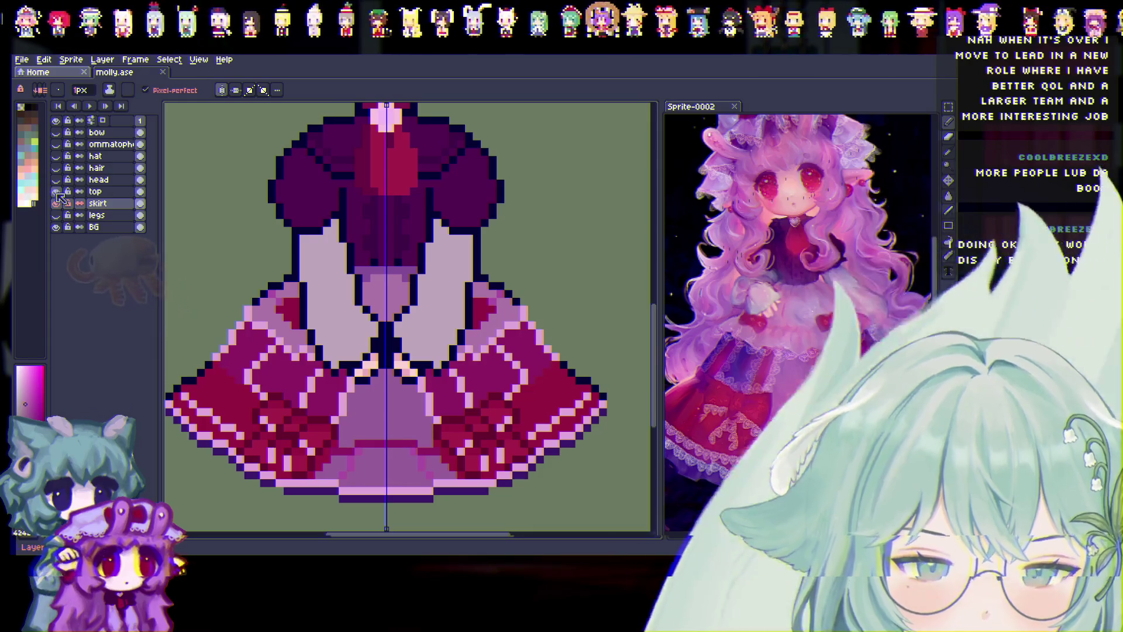
pyautogui.click(57, 192)
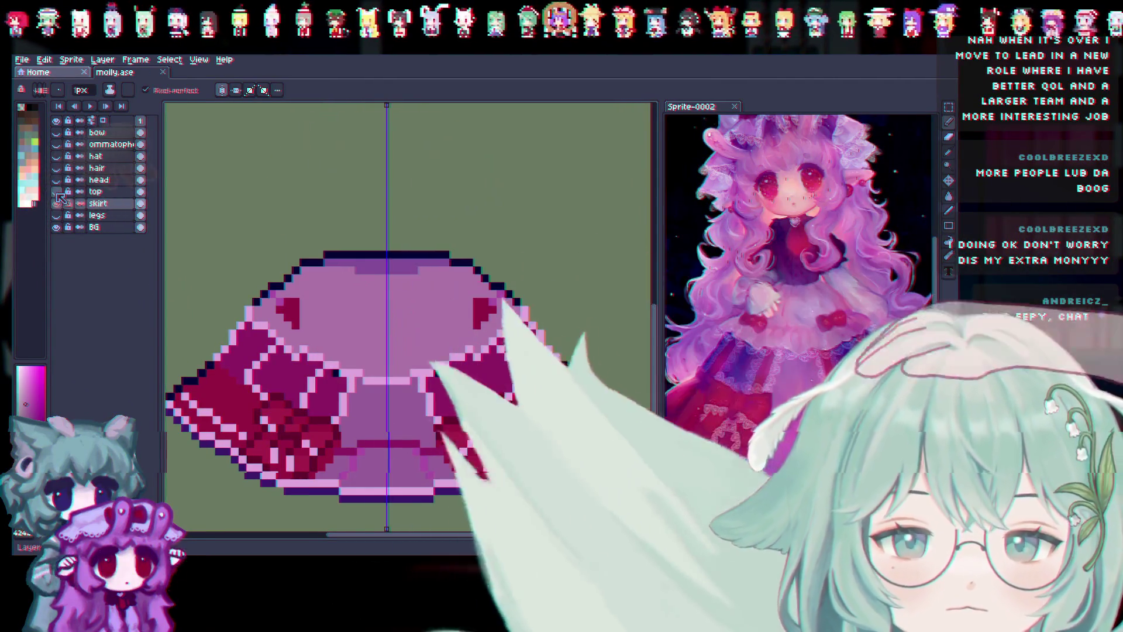
pyautogui.click(57, 192)
pyautogui.click(57, 192)
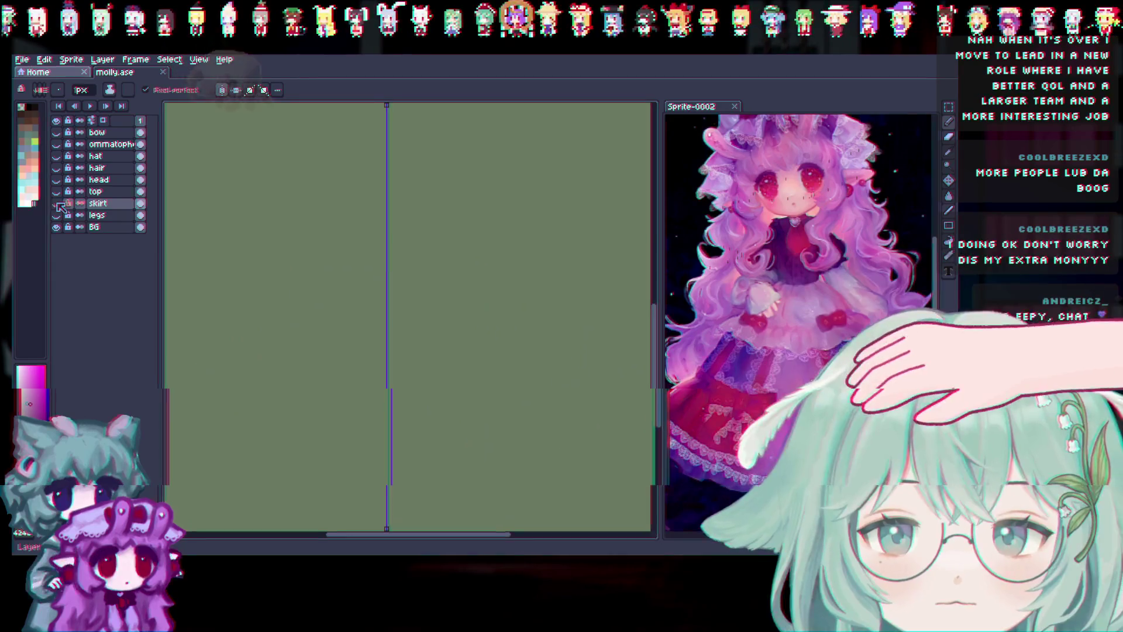
pyautogui.click(56, 191)
# Make the top layer active and erase a first strip of its pixels.
pyautogui.click(949, 136)
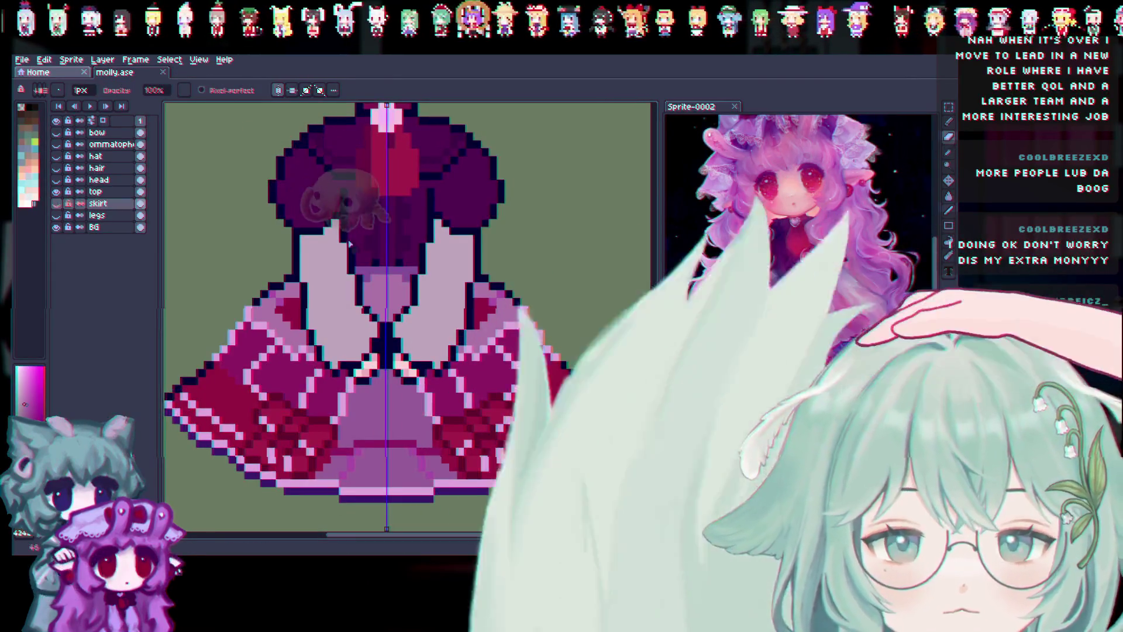
pyautogui.click(111, 192)
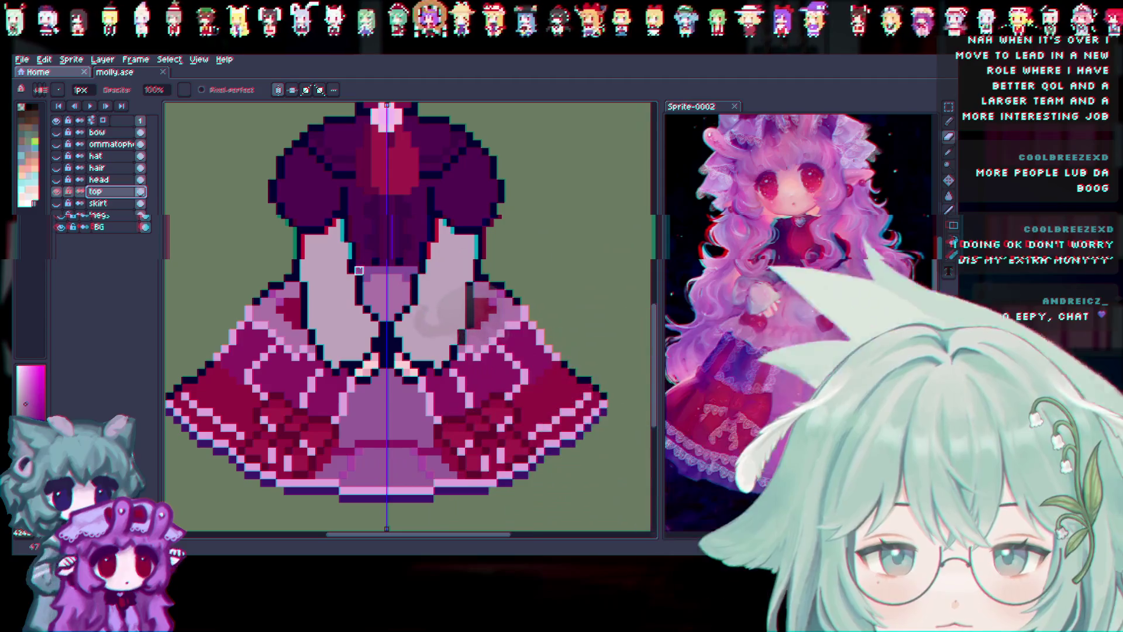
pyautogui.moveTo(360, 270); pyautogui.dragTo(383, 279)
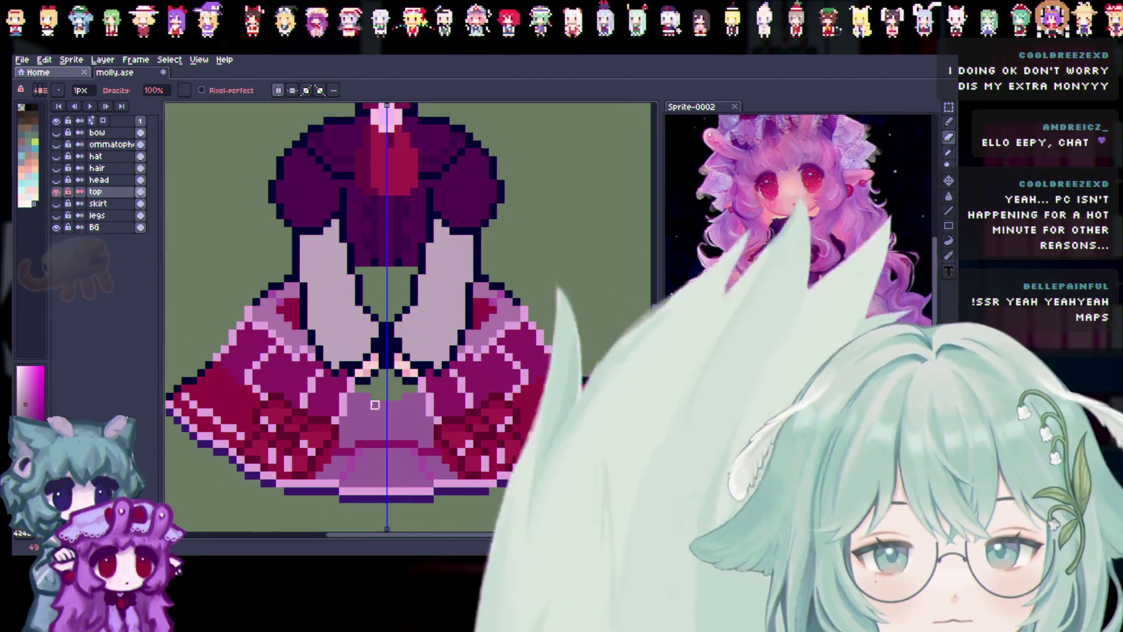
# Erase the skirt rows and panels beside both sleeves on the top layer.
pyautogui.moveTo(339, 381); pyautogui.dragTo(420, 381)
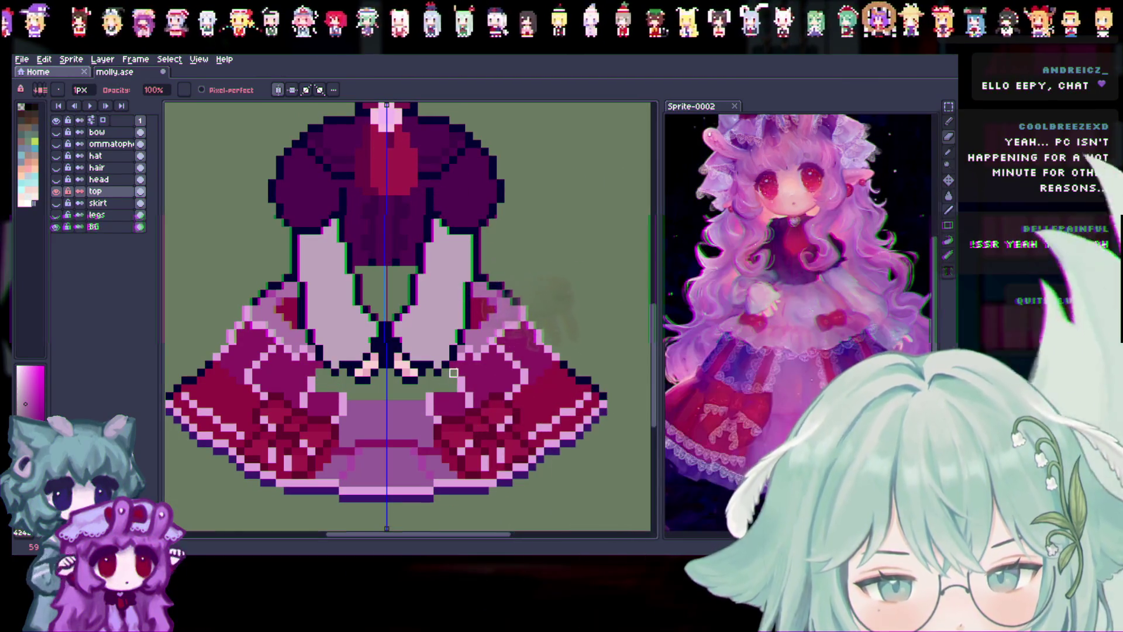
pyautogui.moveTo(461, 387); pyautogui.dragTo(470, 341)
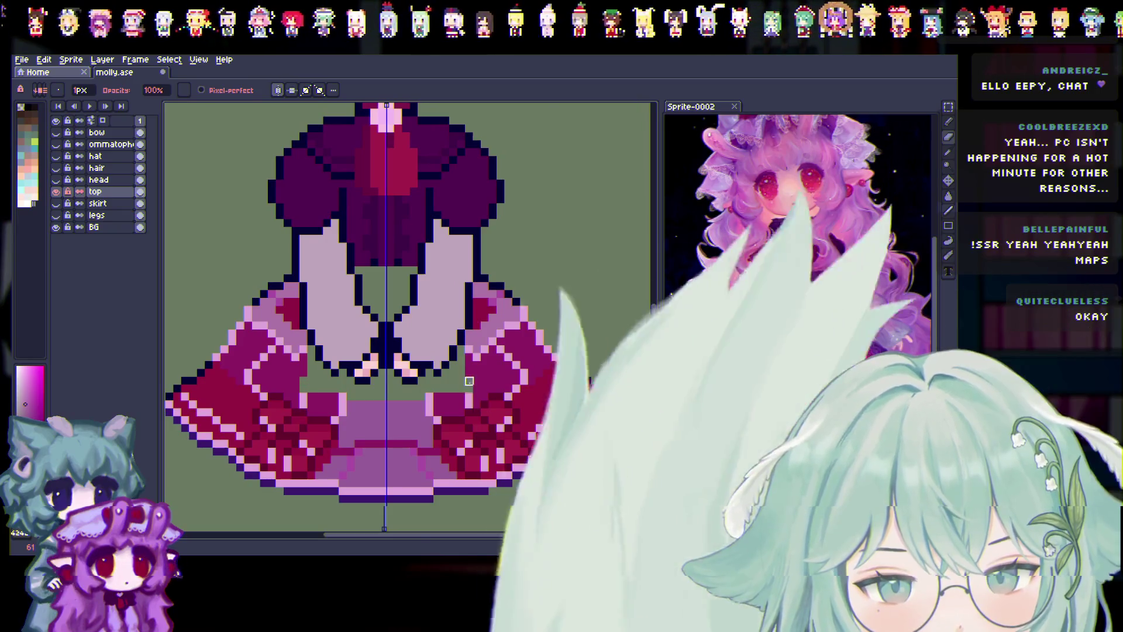
pyautogui.moveTo(479, 382); pyautogui.dragTo(477, 342)
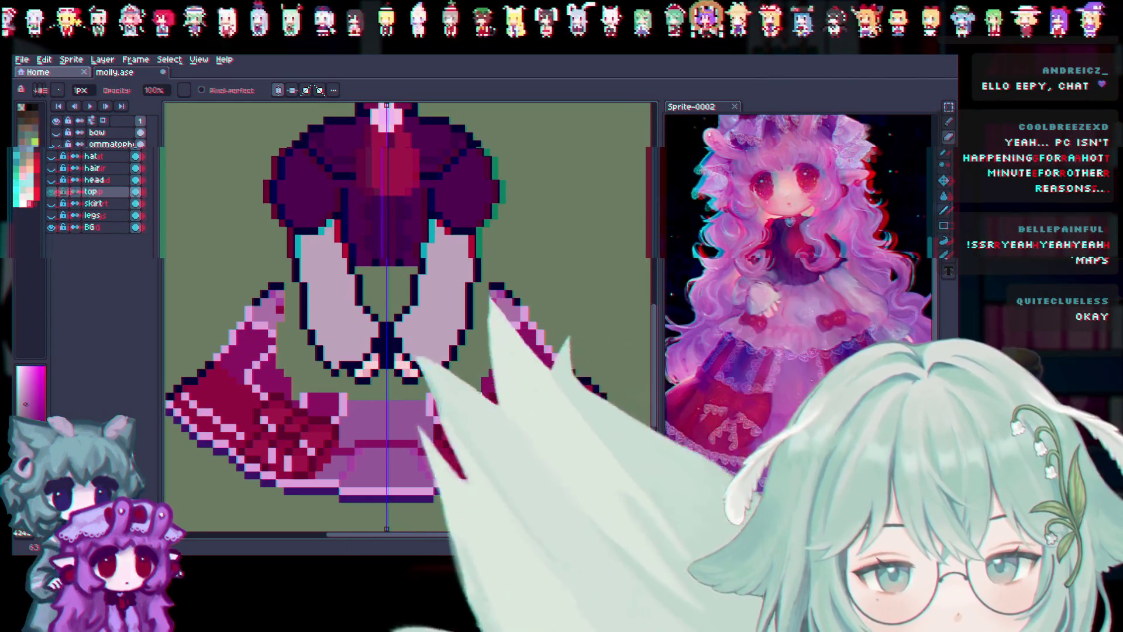
pyautogui.moveTo(498, 319); pyautogui.dragTo(502, 286)
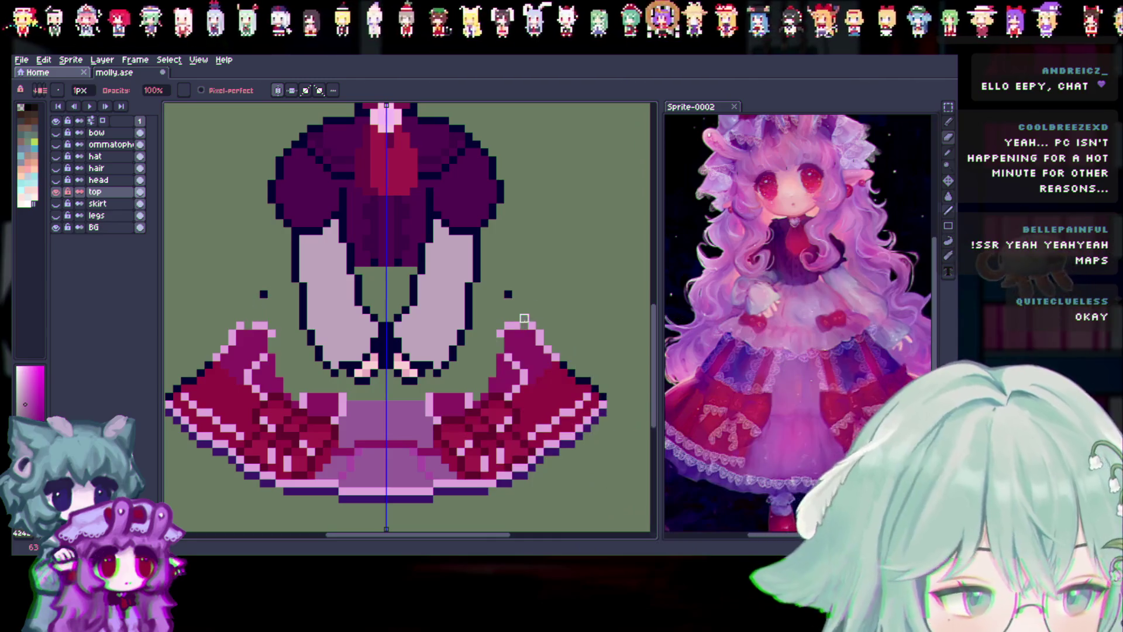
pyautogui.moveTo(517, 334)
pyautogui.mouseDown()
pyautogui.moveTo(501, 318)
pyautogui.moveTo(540, 326)
pyautogui.moveTo(502, 389)
pyautogui.mouseUp()
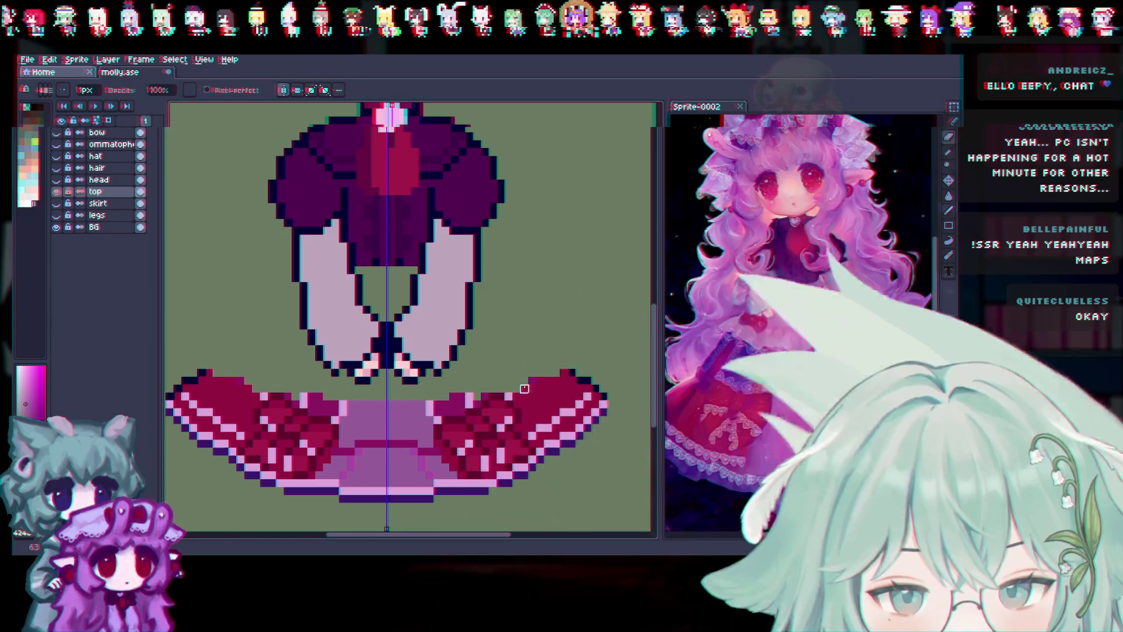
# Erase stray pink pixels and trim the remaining skirt columns and bottom band.
pyautogui.moveTo(328, 412)
pyautogui.mouseDown()
pyautogui.moveTo(328, 397)
pyautogui.moveTo(220, 396)
pyautogui.mouseUp()
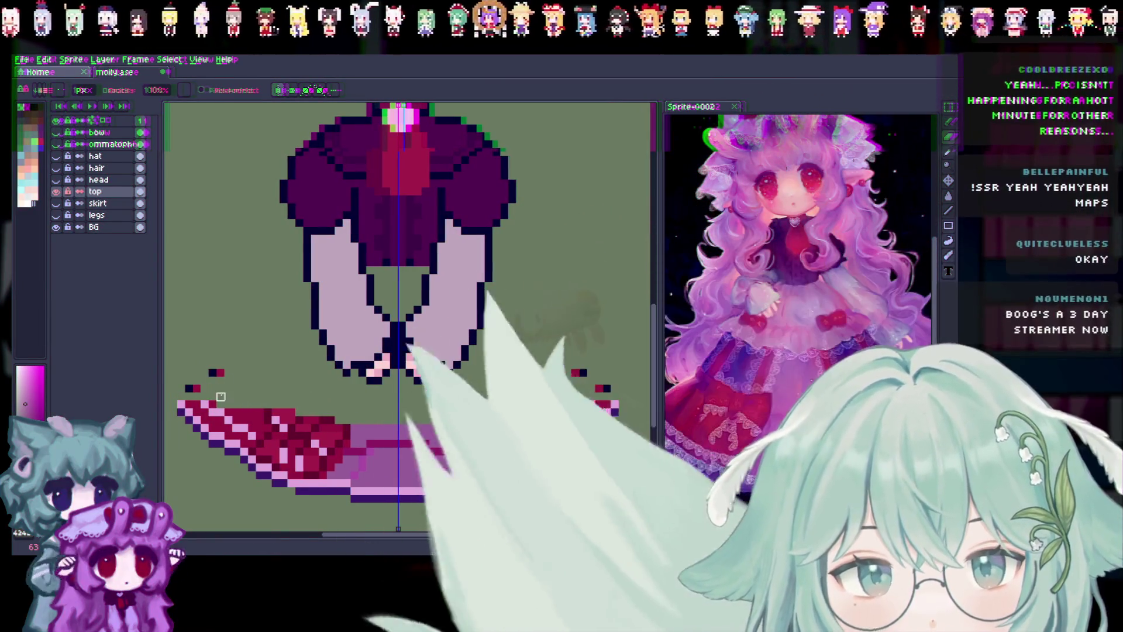
pyautogui.click(221, 375)
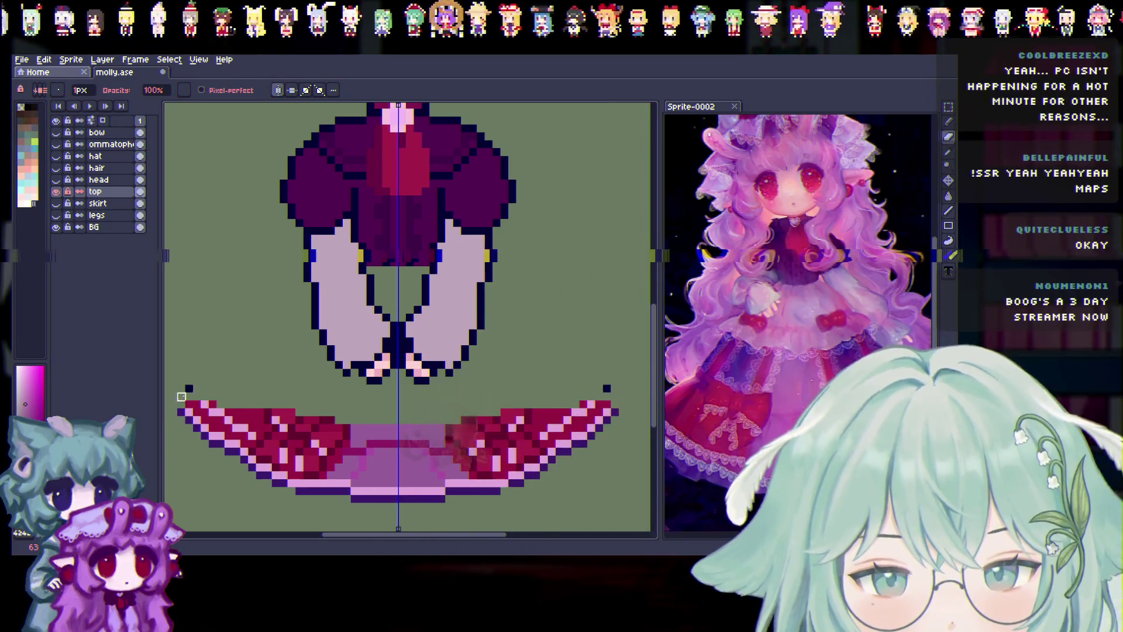
pyautogui.moveTo(189, 429)
pyautogui.mouseDown()
pyautogui.moveTo(204, 436)
pyautogui.moveTo(221, 413)
pyautogui.mouseUp()
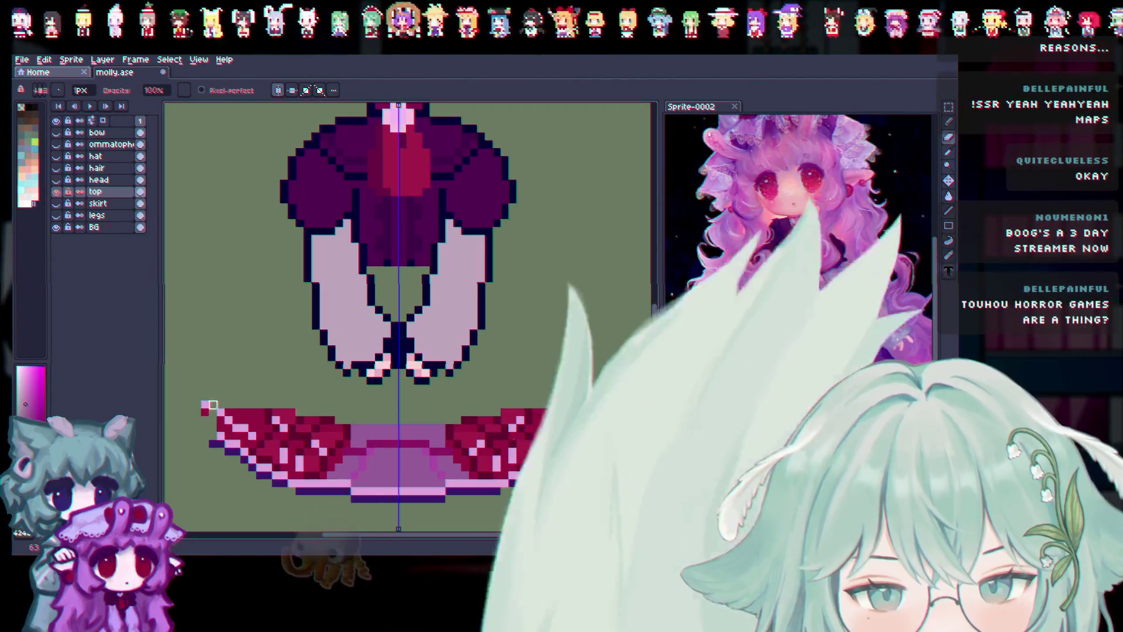
pyautogui.moveTo(229, 460); pyautogui.dragTo(253, 404)
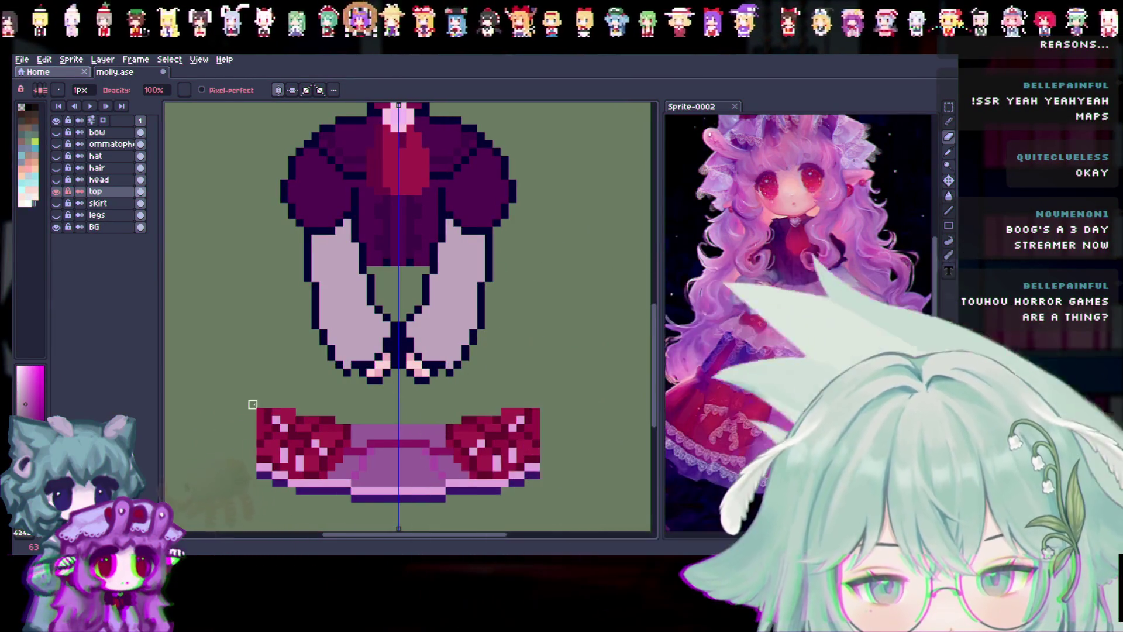
pyautogui.moveTo(259, 468); pyautogui.dragTo(275, 428)
pyautogui.moveTo(283, 483)
pyautogui.mouseDown()
pyautogui.moveTo(300, 499)
pyautogui.moveTo(316, 467)
pyautogui.moveTo(371, 444)
pyautogui.moveTo(379, 451)
pyautogui.moveTo(347, 427)
pyautogui.moveTo(434, 468)
pyautogui.mouseUp()
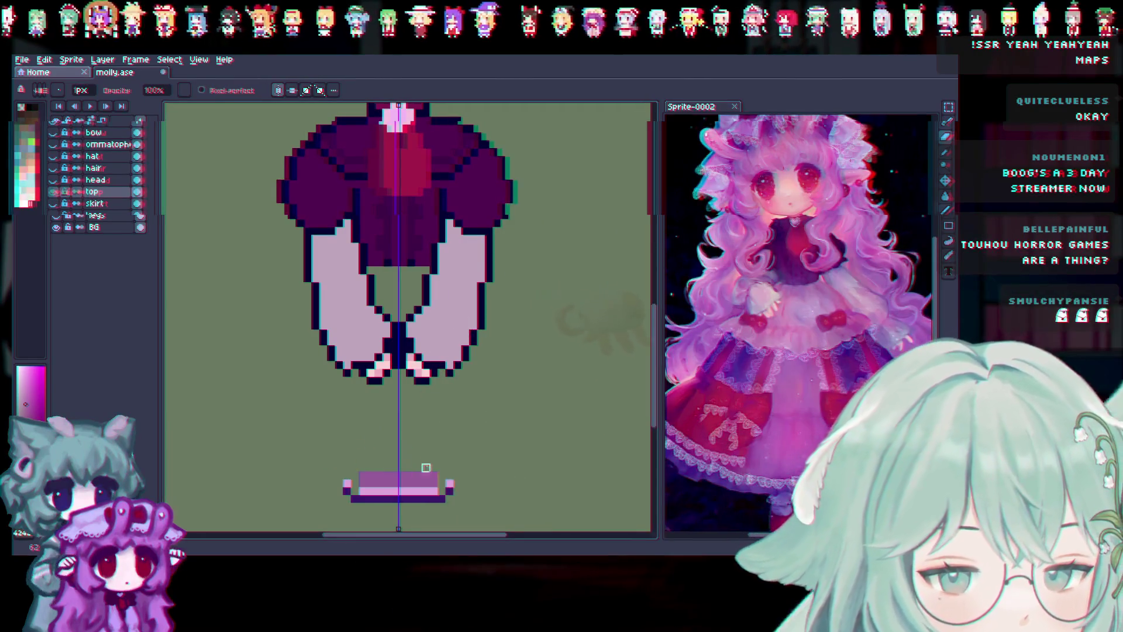
pyautogui.moveTo(479, 484); pyautogui.dragTo(394, 496)
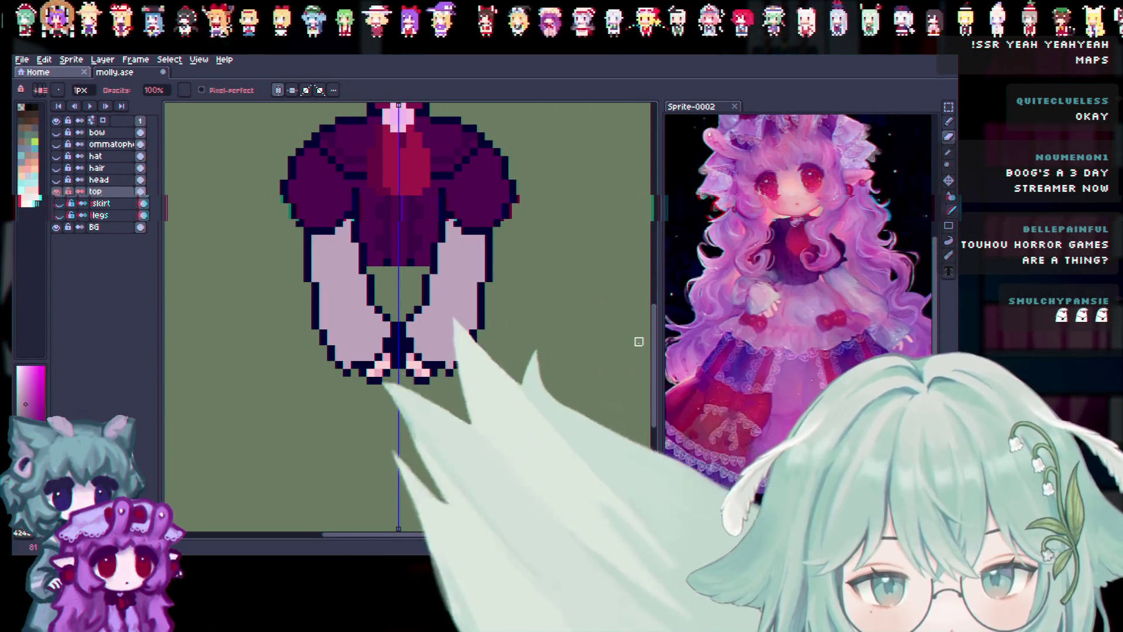
pyautogui.scroll(3, 597, 358)
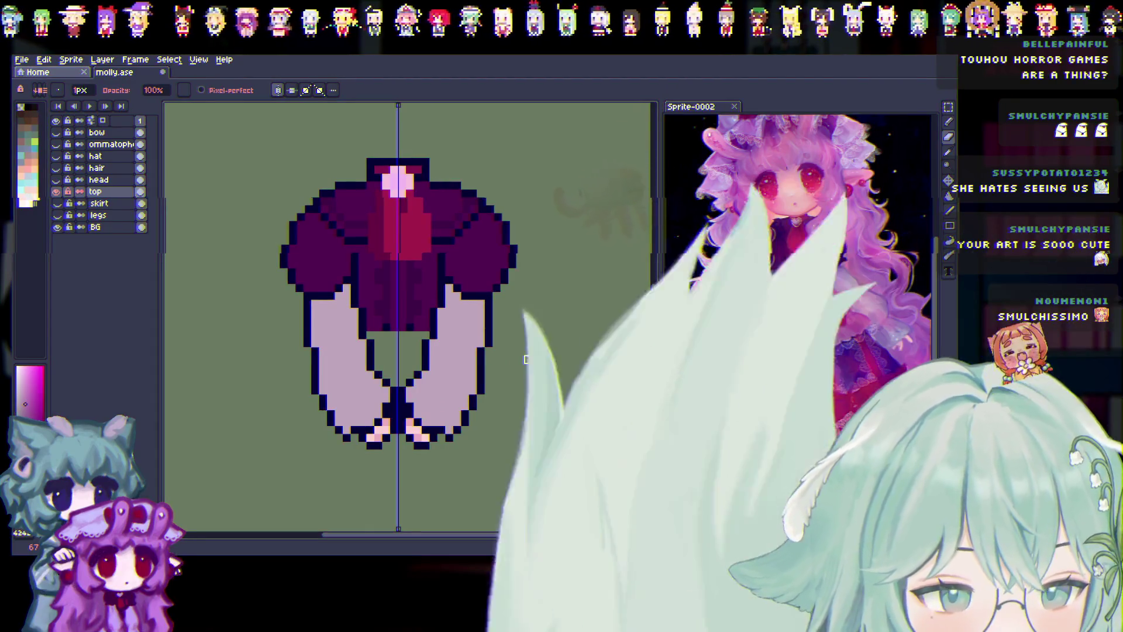
# Turn on the skirt layer so the pink-and-red skirt shows under the trimmed top.
pyautogui.scroll(1, 489, 359)
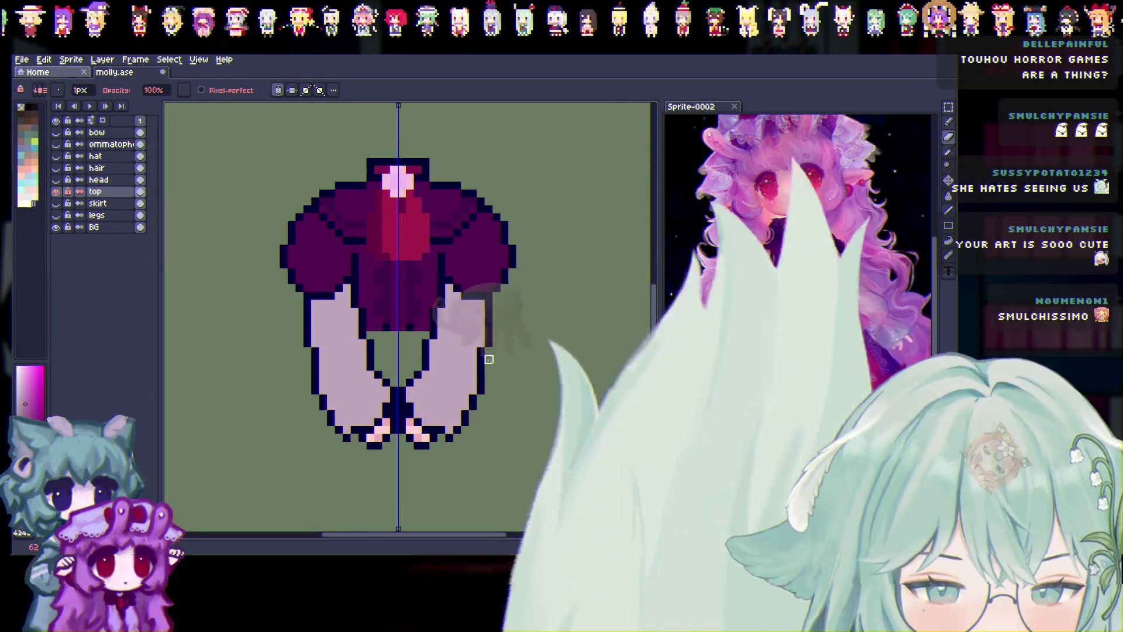
pyautogui.scroll(1, 489, 360)
pyautogui.scroll(-2, 489, 359)
pyautogui.scroll(-1, 641, 306)
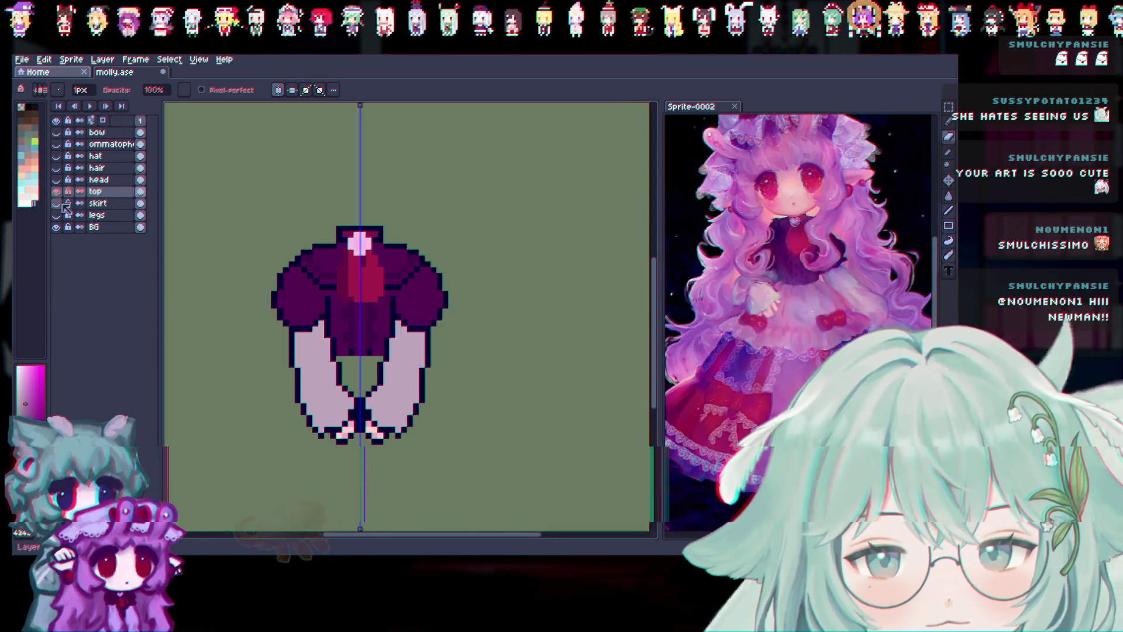
pyautogui.click(56, 203)
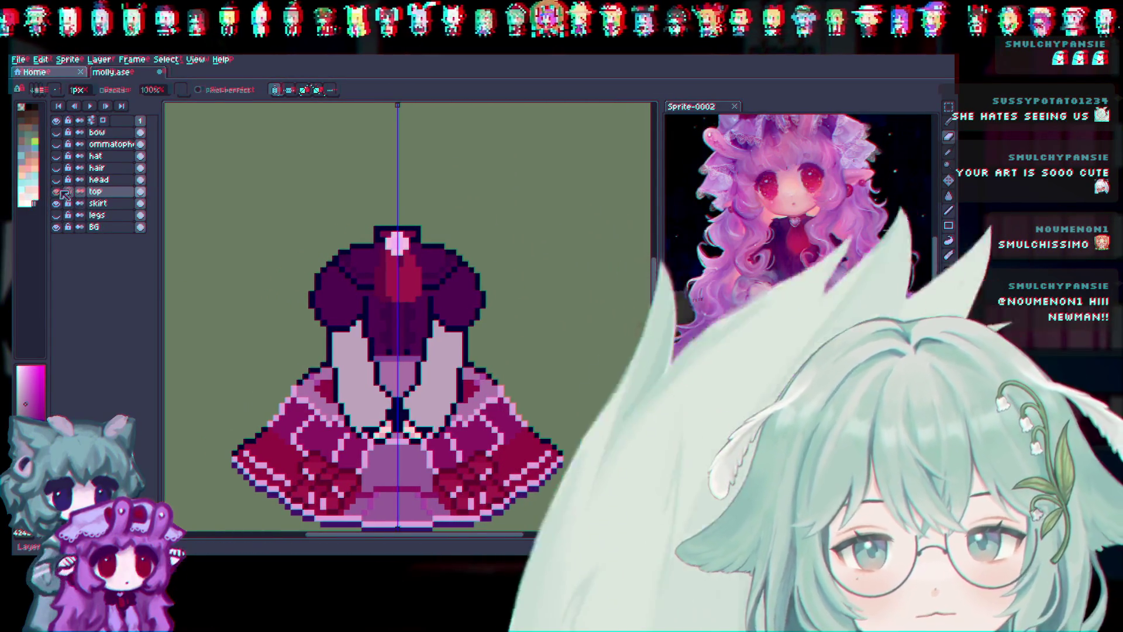
# Flip the top layer's visibility repeatedly to compare, then view the skirt layer alone.
pyautogui.click(61, 191)
pyautogui.click(61, 191)
pyautogui.click(61, 191)
pyautogui.click(61, 192)
pyautogui.click(61, 191)
pyautogui.click(61, 191)
pyautogui.click(60, 191)
pyautogui.click(61, 191)
pyautogui.click(60, 192)
pyautogui.click(60, 192)
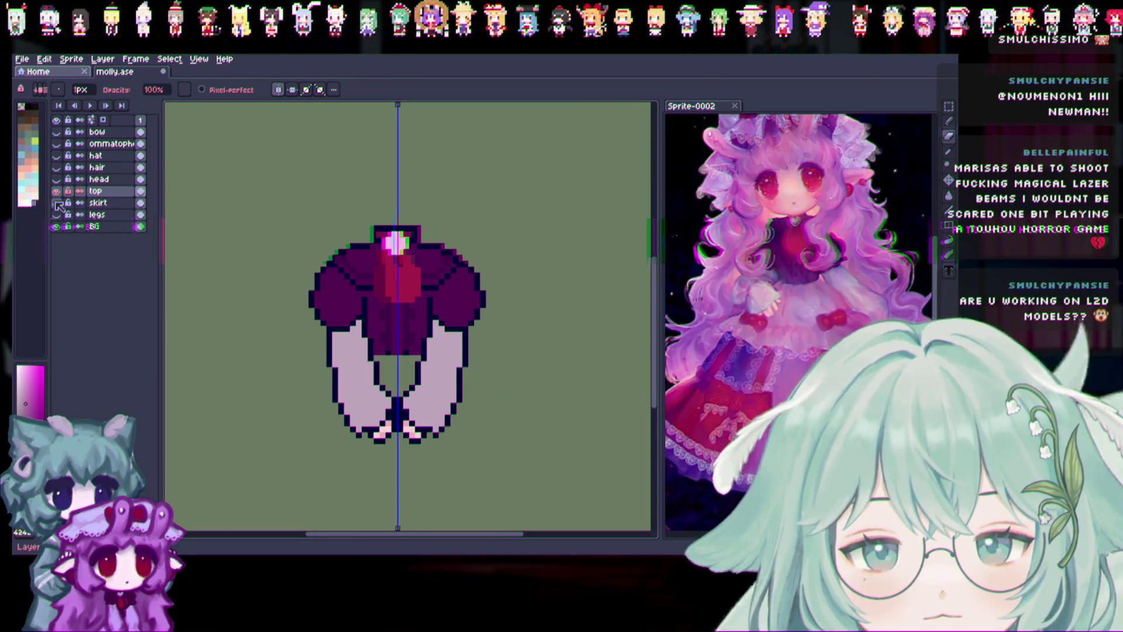
pyautogui.click(57, 203)
pyautogui.scroll(2, 311, 419)
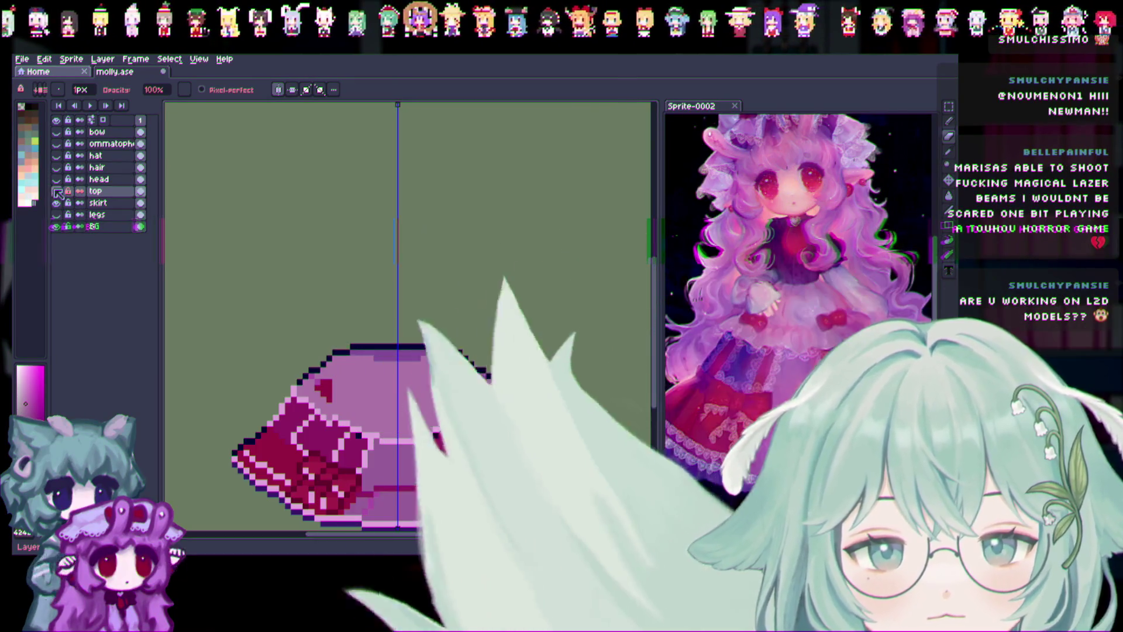
pyautogui.scroll(1, 311, 418)
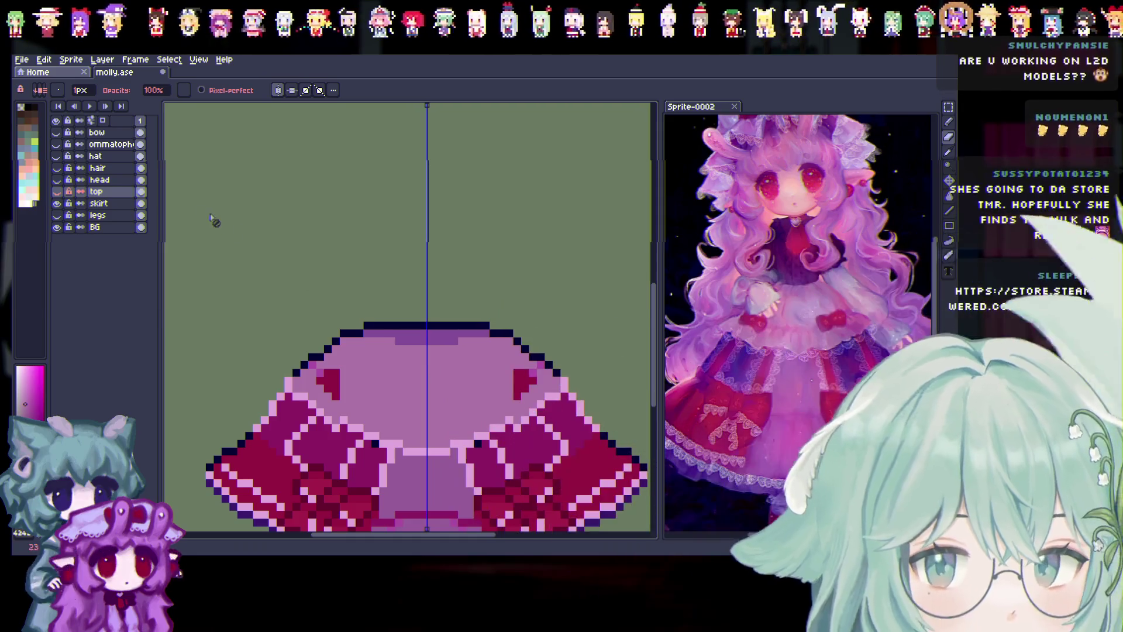
# Turn the head, hair and top layers back on to show the full chibi.
pyautogui.moveTo(57, 180); pyautogui.dragTo(57, 169)
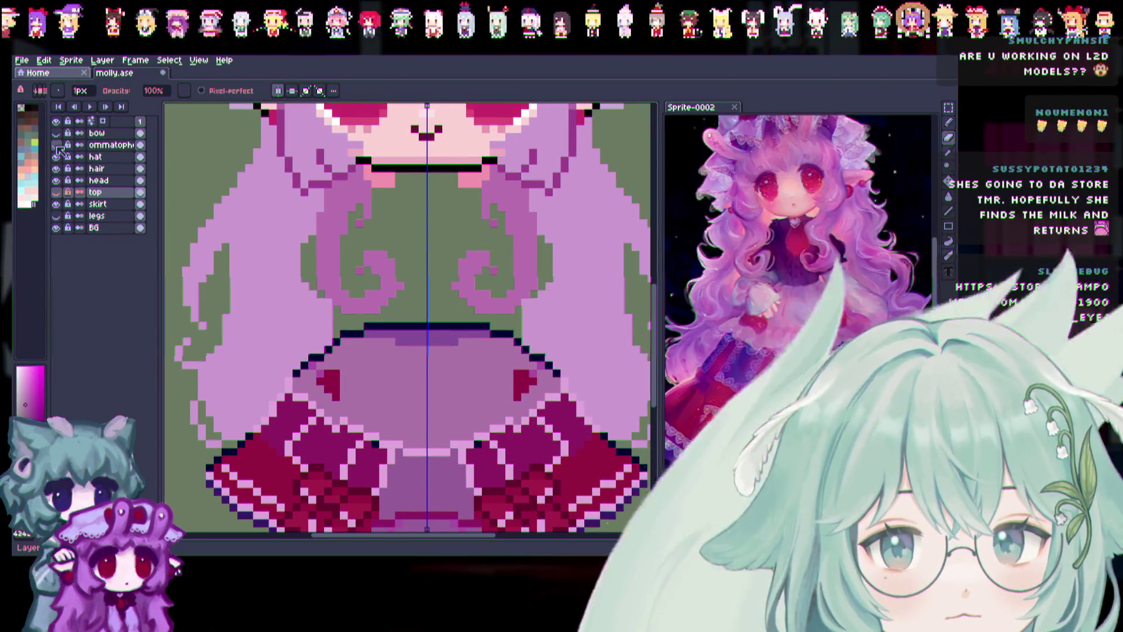
pyautogui.moveTo(57, 216); pyautogui.dragTo(56, 192)
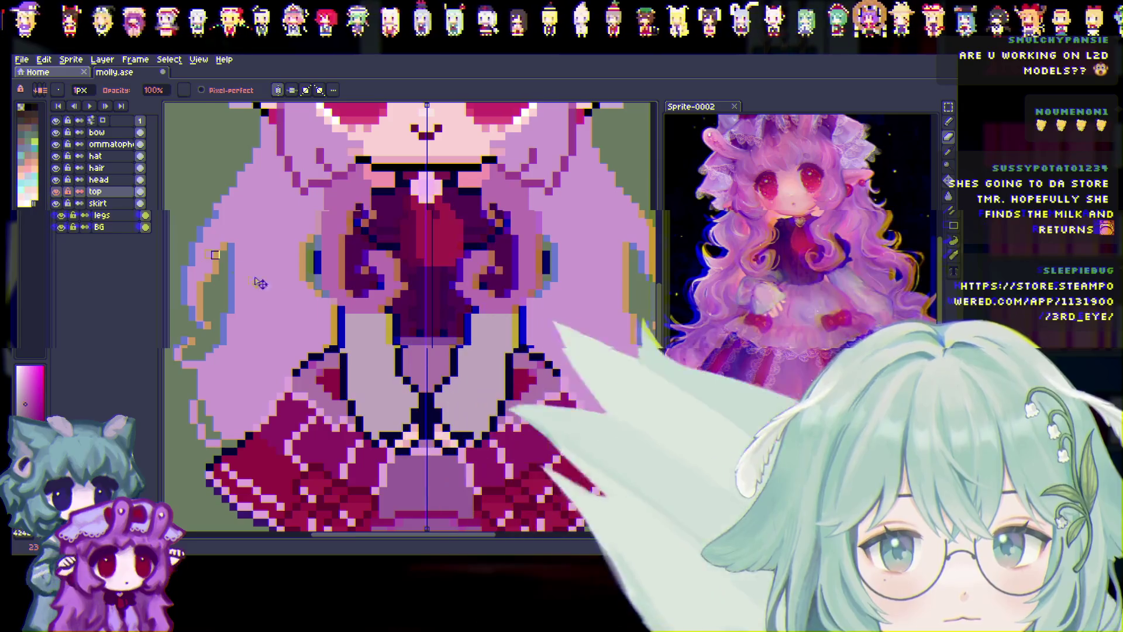
pyautogui.scroll(-3, 427, 363)
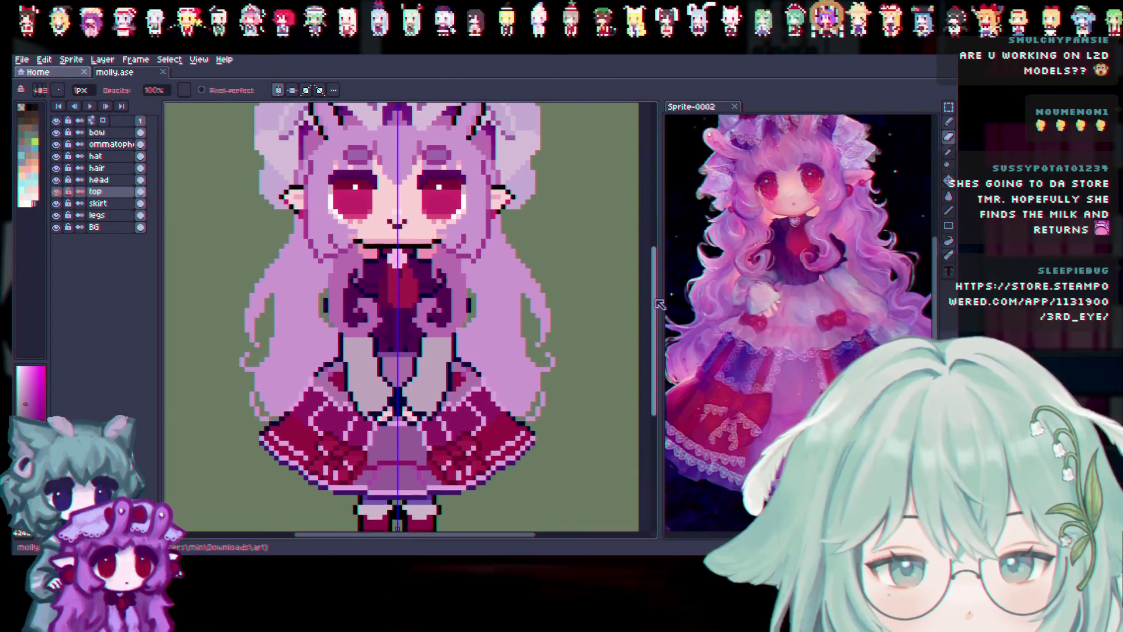
pyautogui.scroll(2, 644, 284)
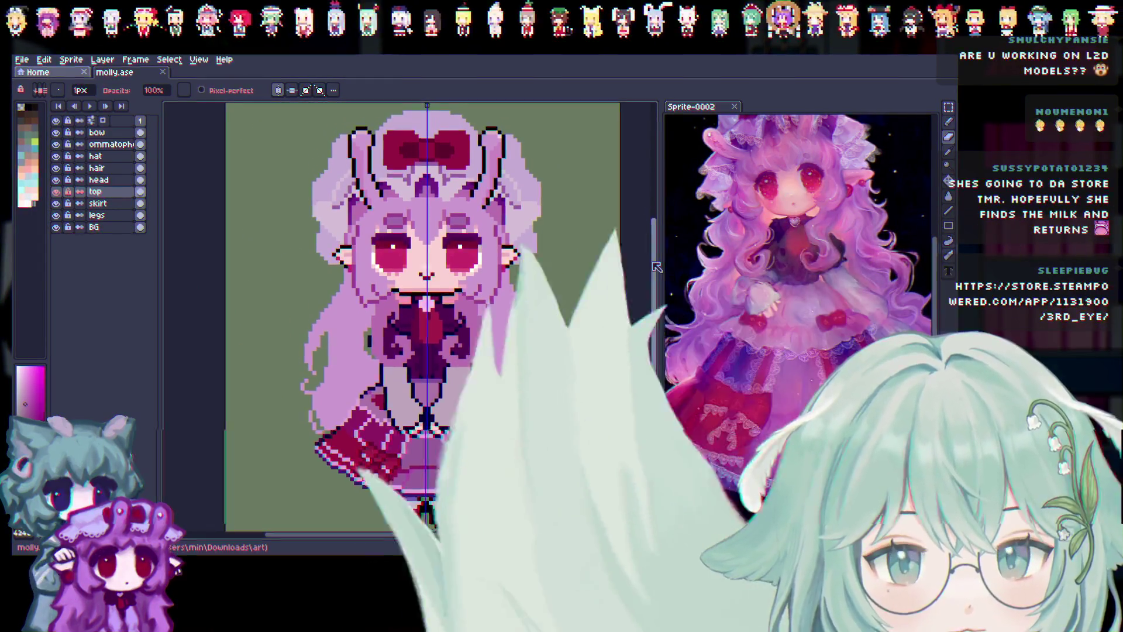
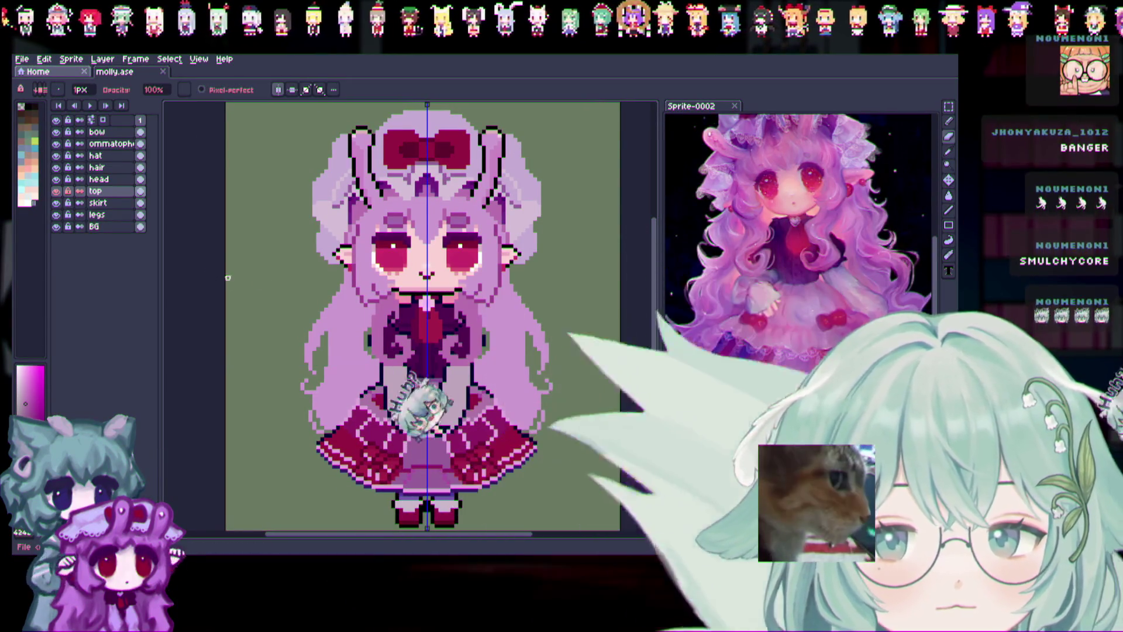
# Toggle the top, skirt and head layers' visibility to compare what lies beneath.
pyautogui.click(59, 192)
pyautogui.click(58, 192)
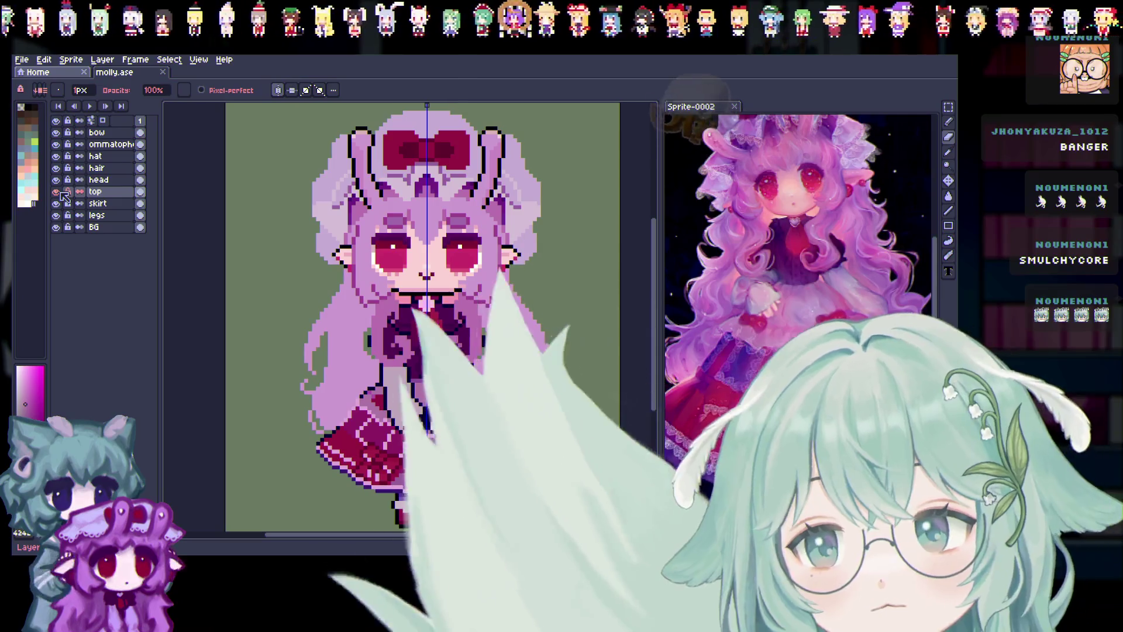
pyautogui.click(59, 192)
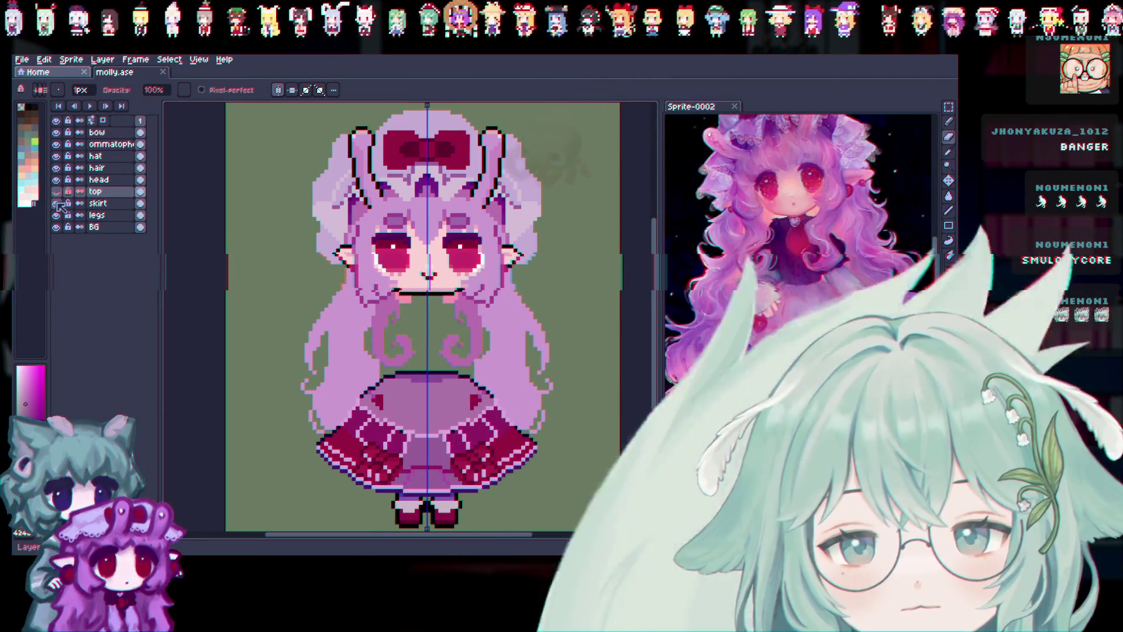
pyautogui.click(56, 204)
pyautogui.click(56, 192)
pyautogui.click(56, 179)
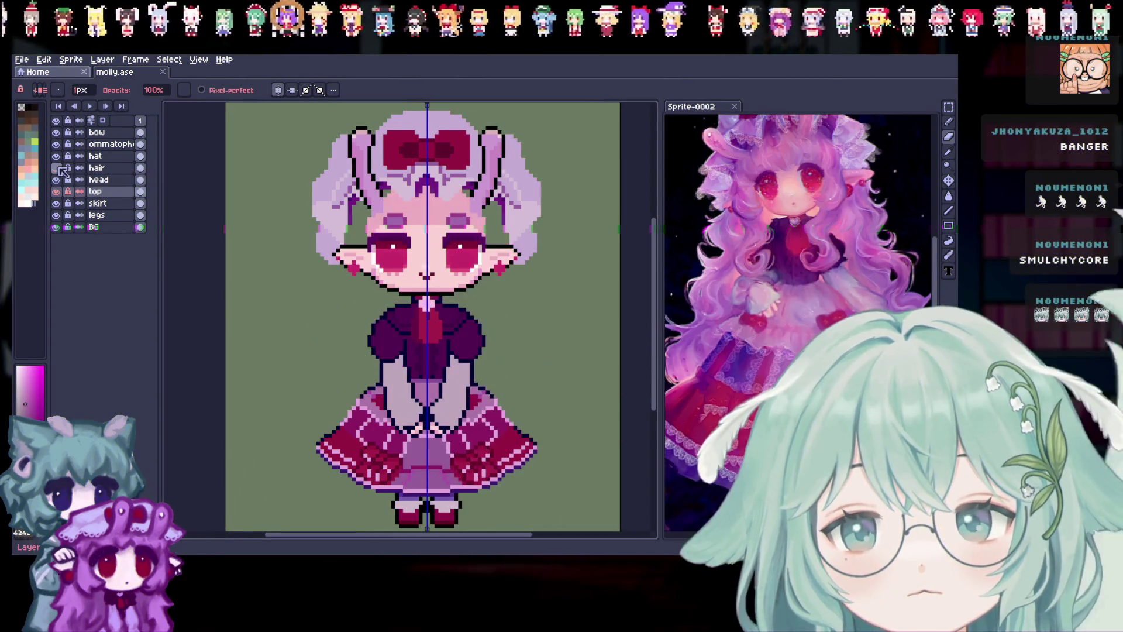
# Hide the hat, bunny-ear antennae and red bow layers, and make the hair layer active.
pyautogui.click(60, 156)
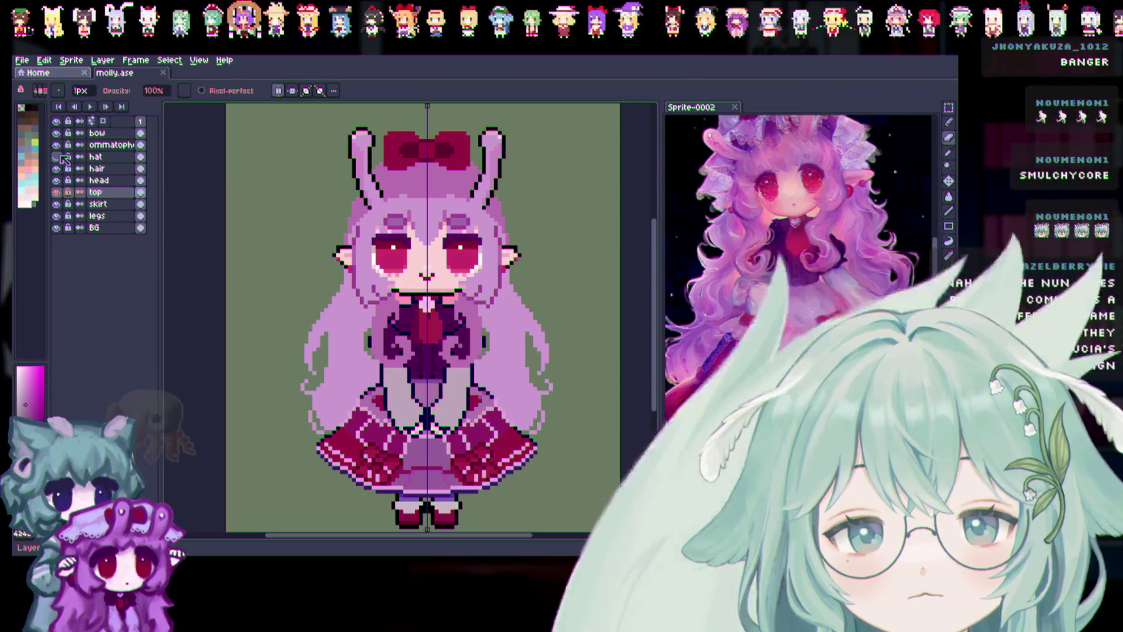
pyautogui.click(59, 145)
pyautogui.click(56, 133)
pyautogui.scroll(1, 416, 246)
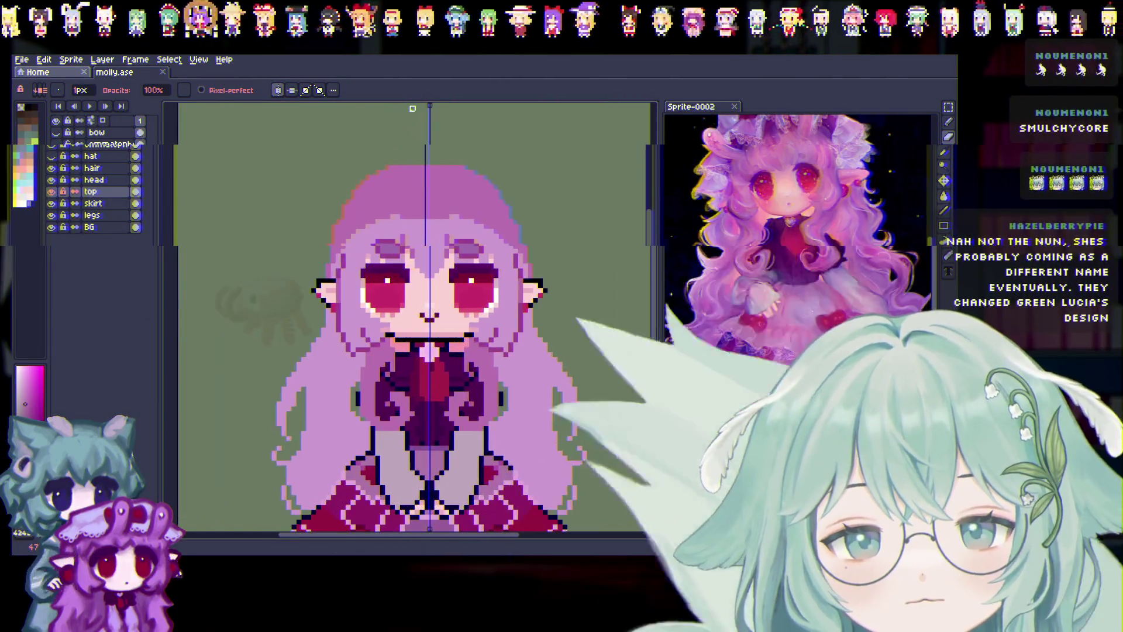
pyautogui.doubleClick(97, 168)
pyautogui.click(56, 168)
pyautogui.click(56, 168)
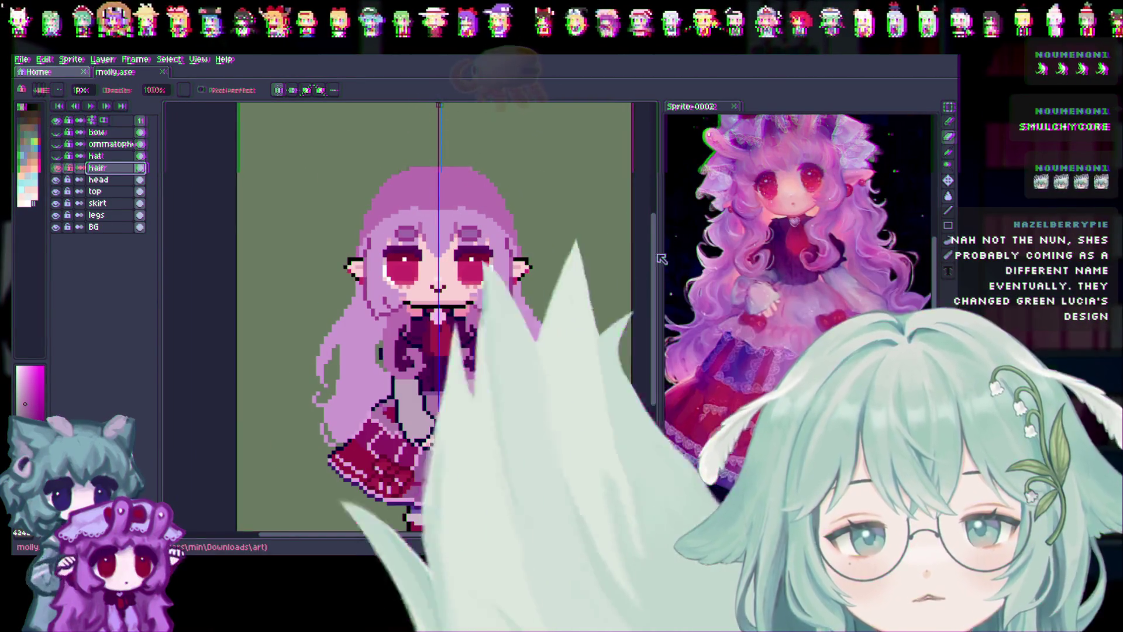
# Zoom out, keep the hat and white cap hidden, and pick the Eyedropper tool.
pyautogui.press('-')
pyautogui.click(56, 156)
pyautogui.click(56, 157)
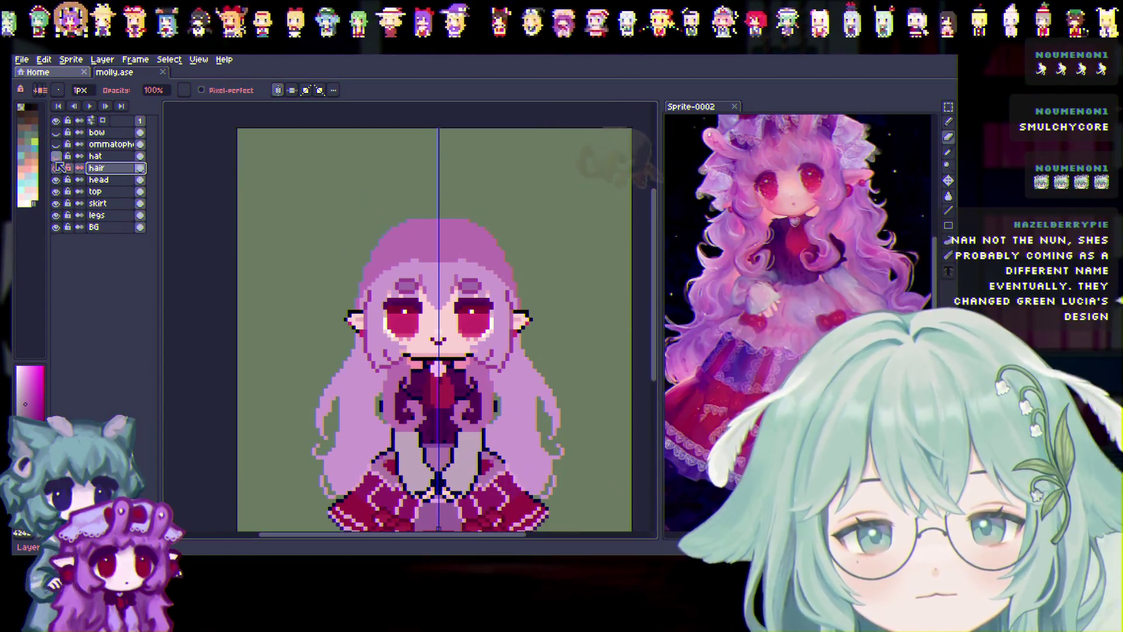
pyautogui.click(56, 157)
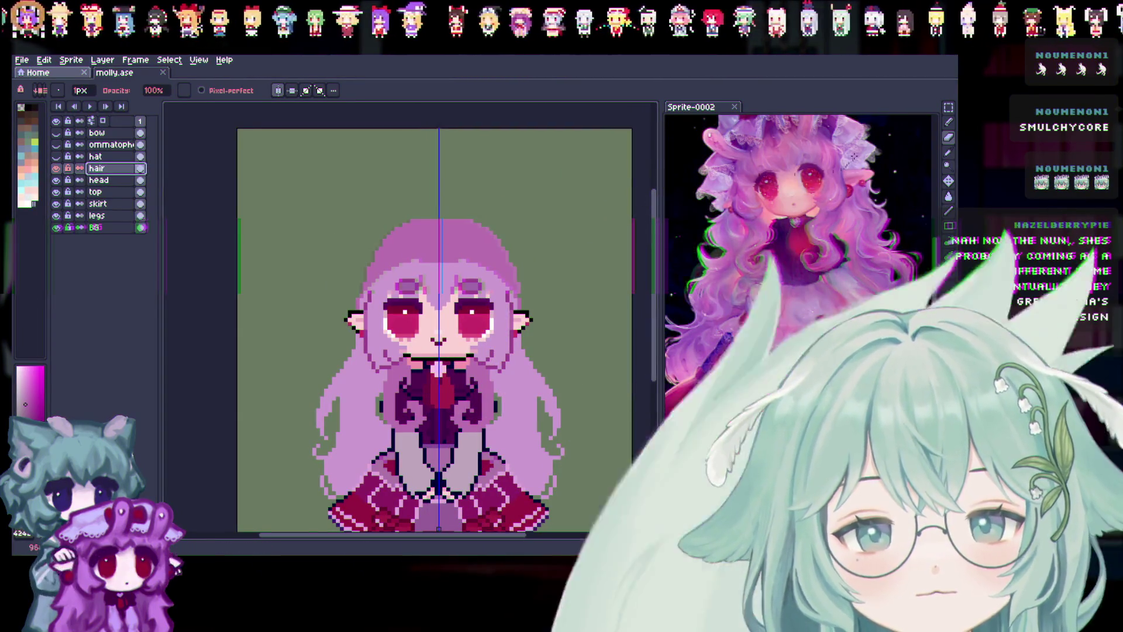
pyautogui.click(949, 153)
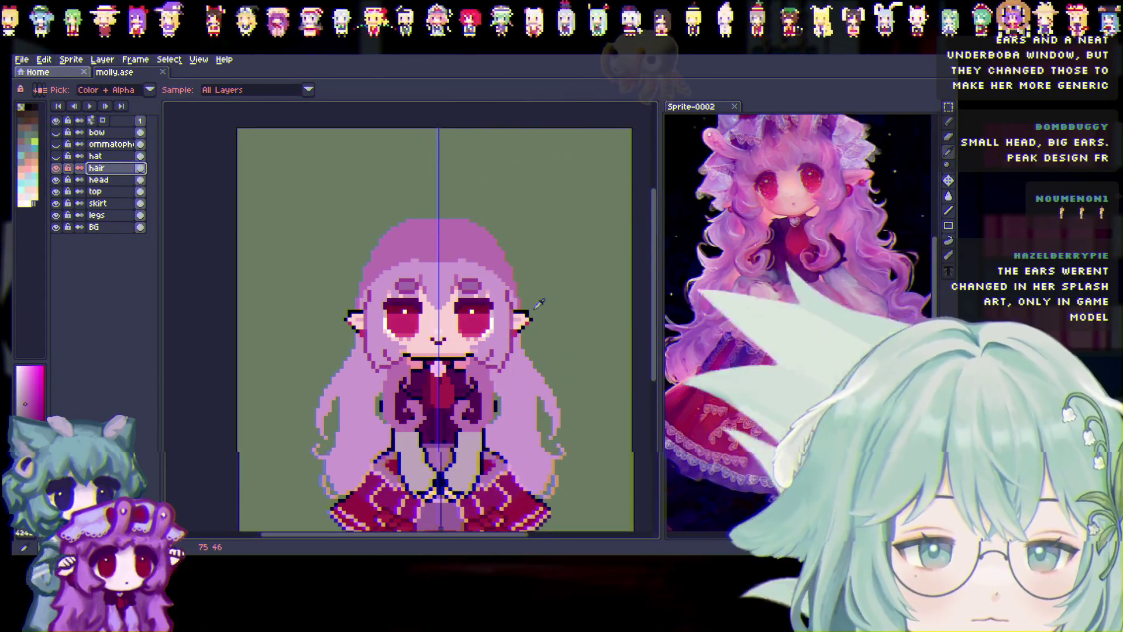
# Switch to the Pencil, compare the sprite with the hat shown, and adjust the brush size.
pyautogui.scroll(1, 422, 372)
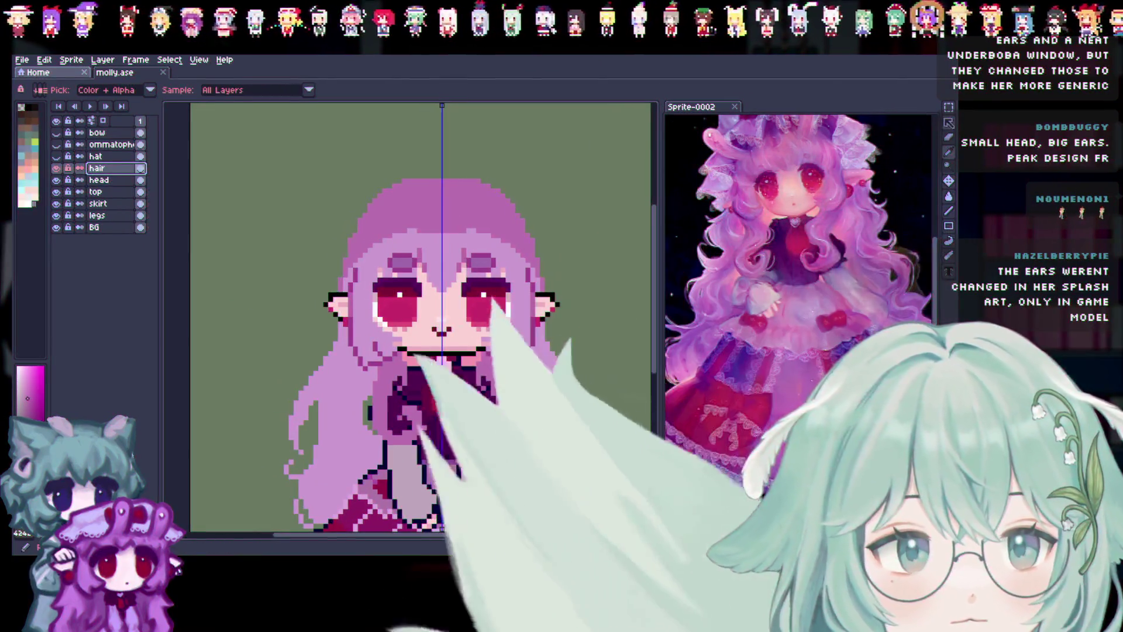
pyautogui.press('b')
pyautogui.scroll(-1, 559, 322)
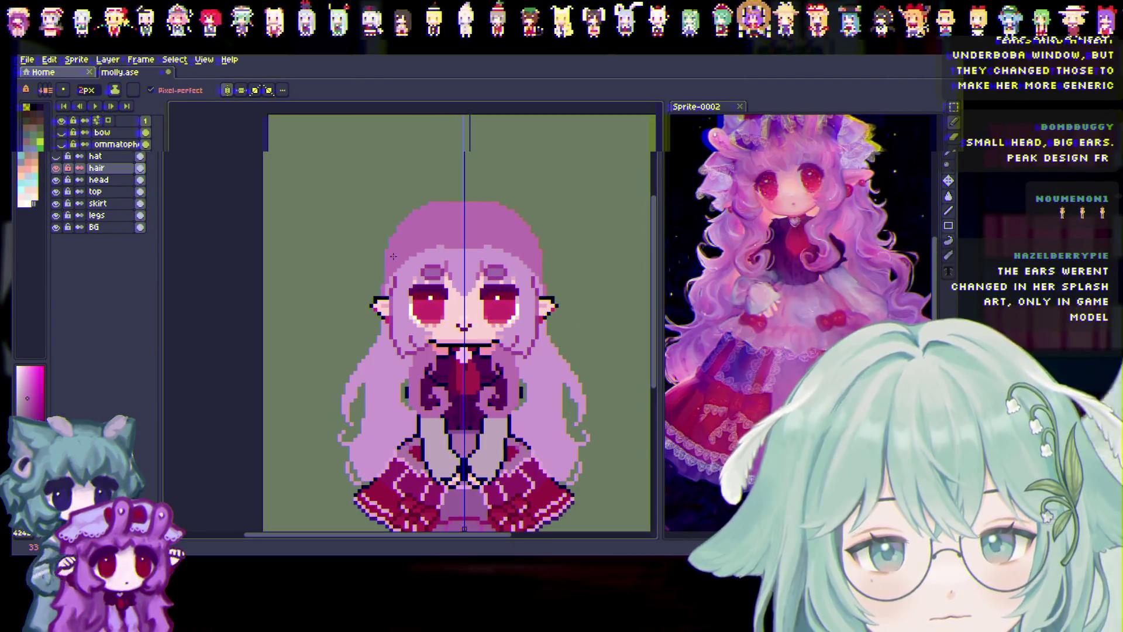
pyautogui.click(57, 156)
pyautogui.click(56, 157)
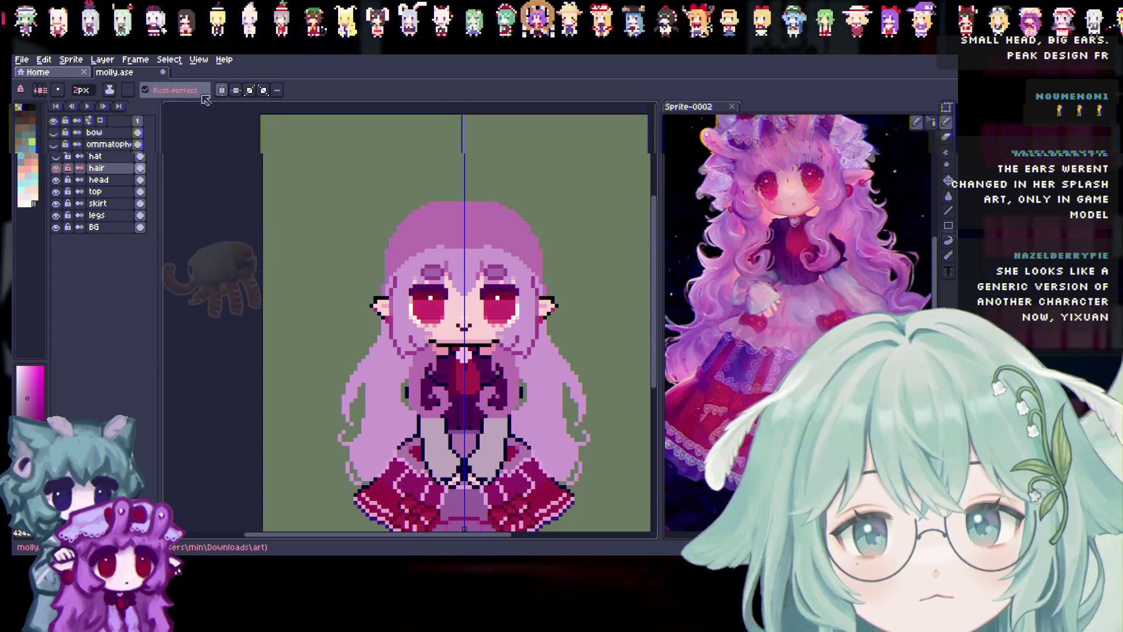
pyautogui.click(82, 91)
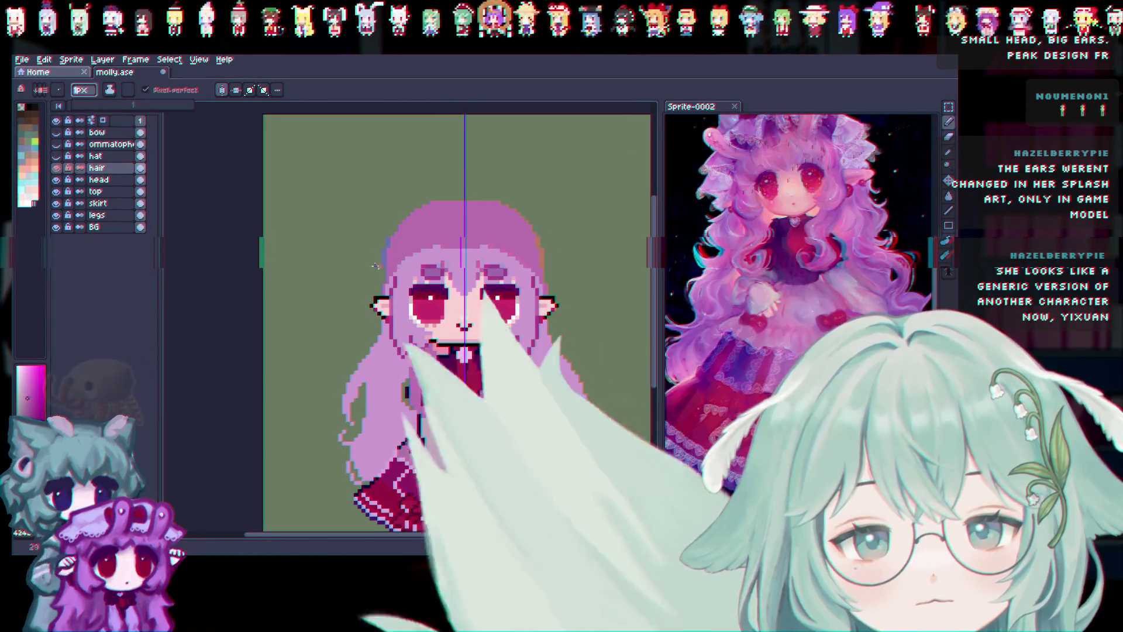
pyautogui.click(78, 91)
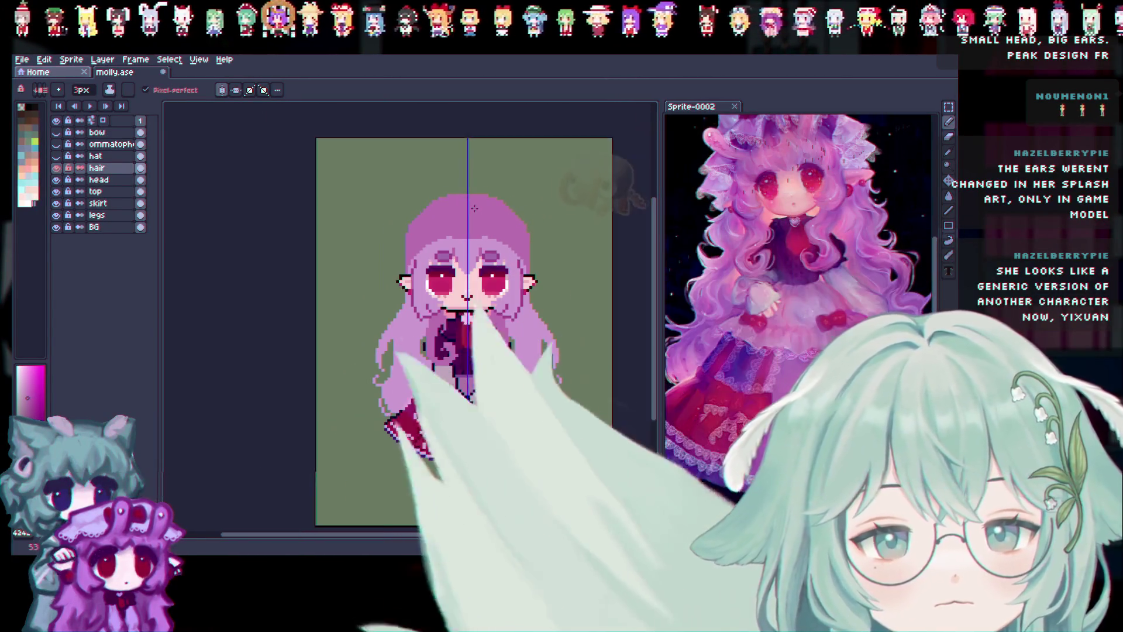
# Erase and redraw pixels along the top of the pink hair, toggling the hair layer to check.
pyautogui.press('e')
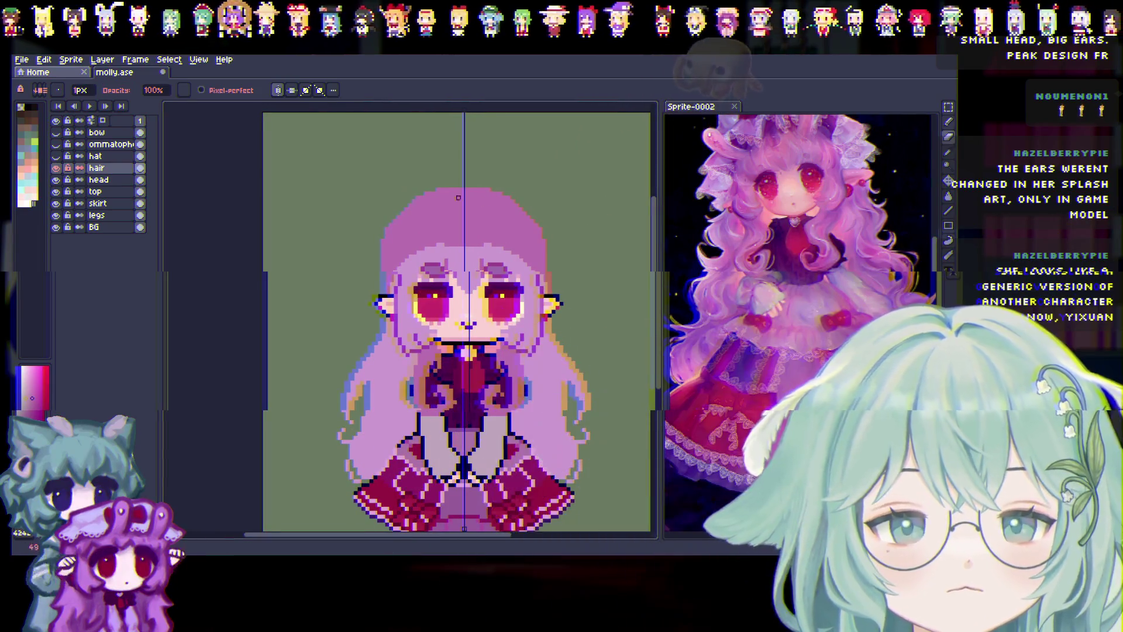
pyautogui.scroll(1, 380, 261)
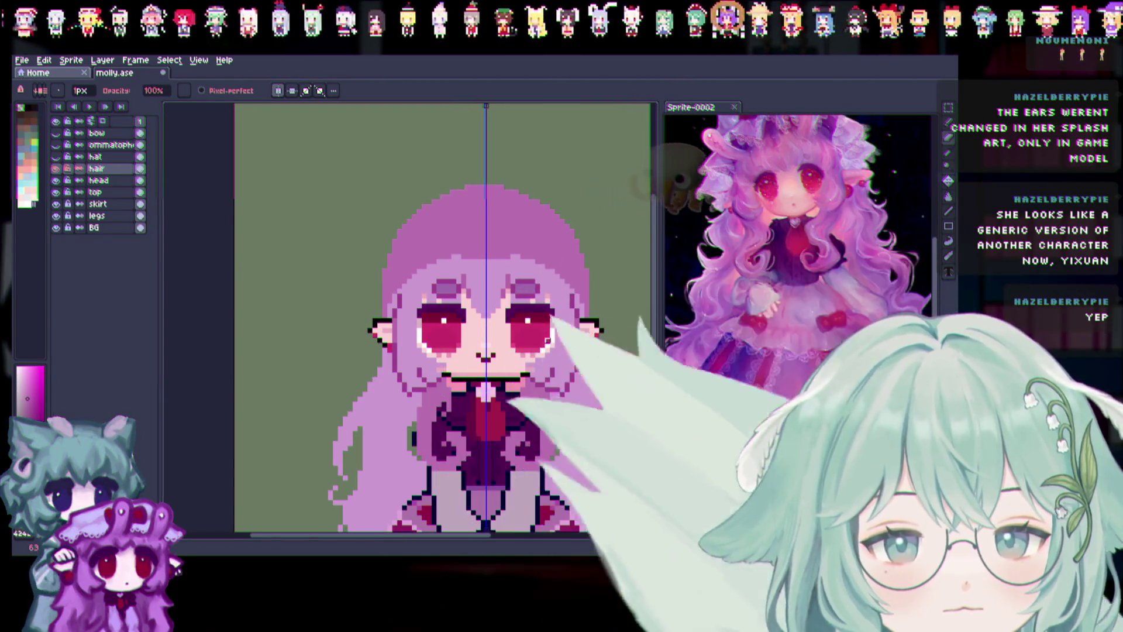
pyautogui.scroll(-1, 415, 272)
pyautogui.scroll(1, 444, 216)
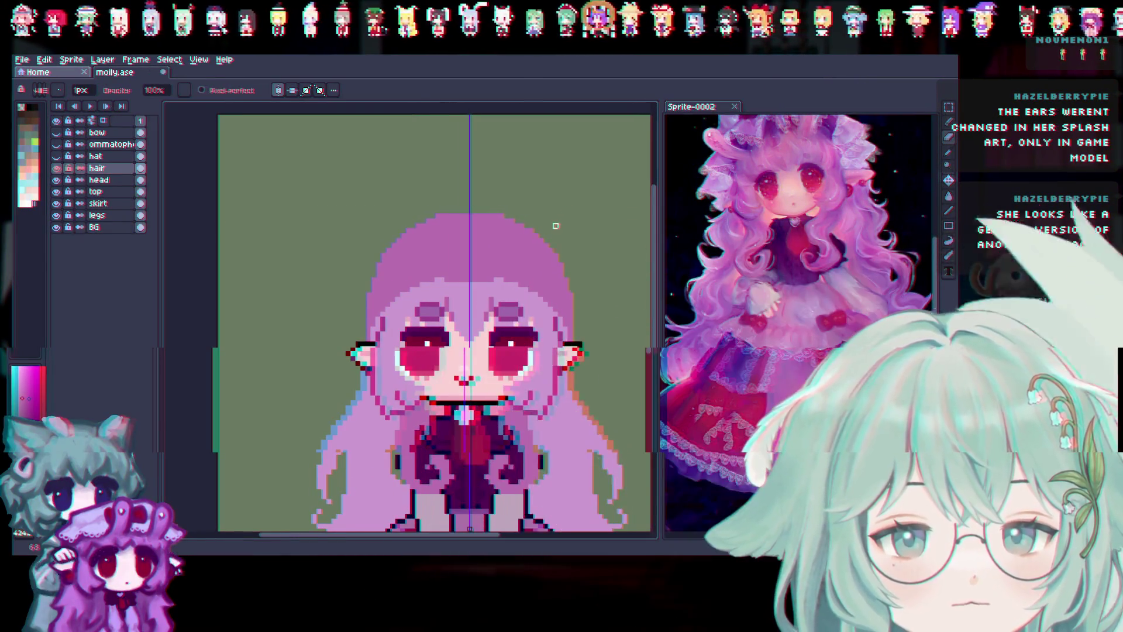
pyautogui.scroll(-2, 586, 362)
pyautogui.scroll(-1, 586, 363)
pyautogui.scroll(3, 586, 363)
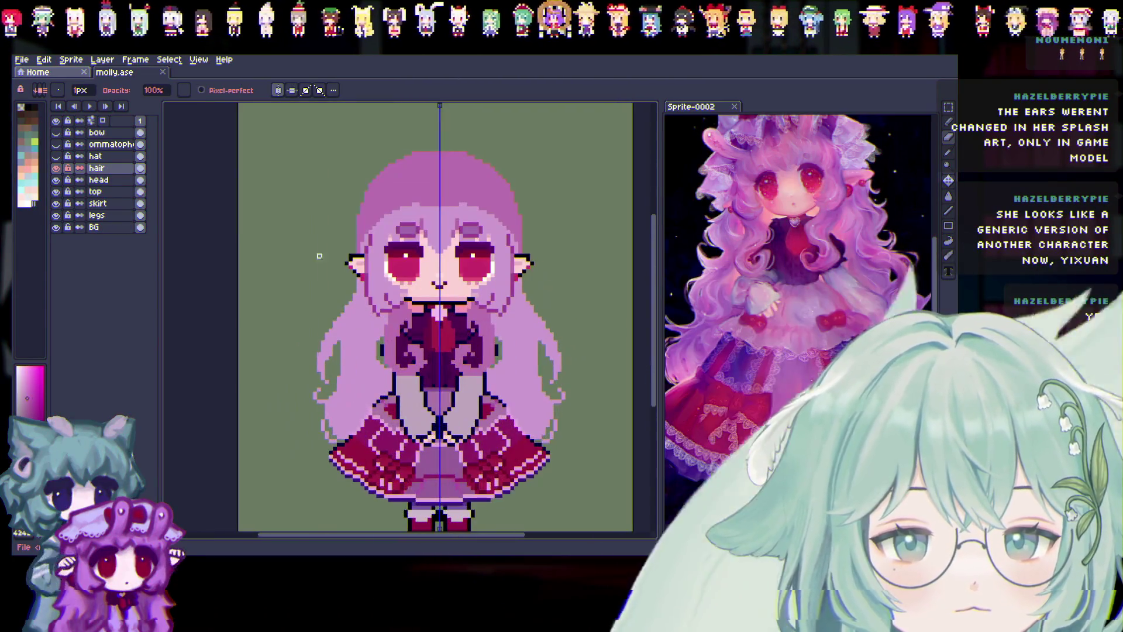
pyautogui.click(57, 168)
pyautogui.click(57, 168)
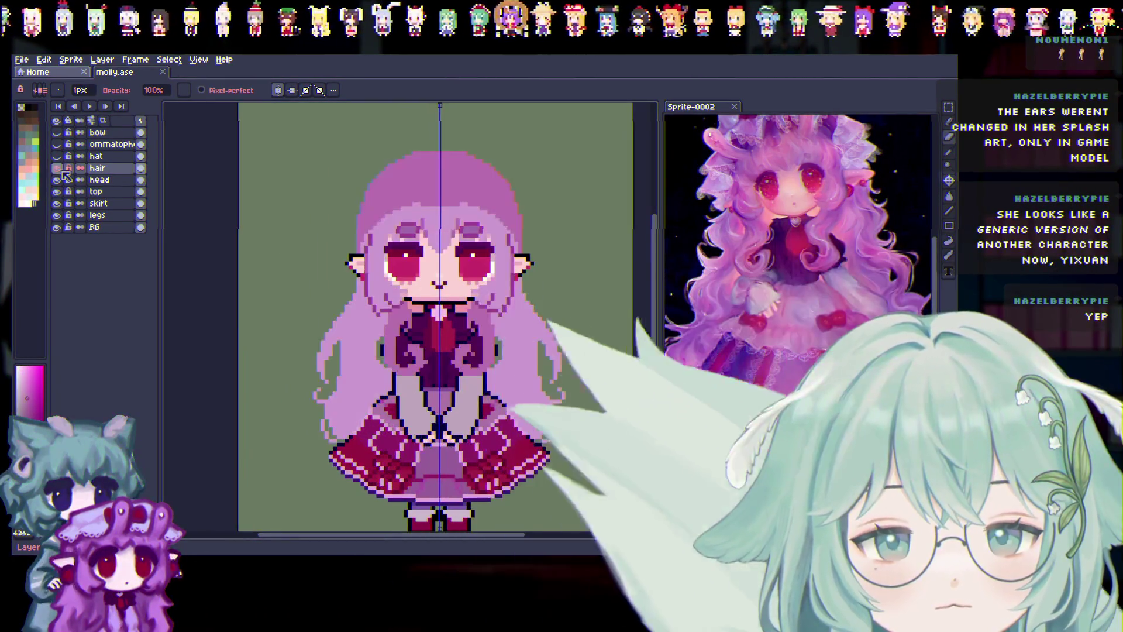
pyautogui.click(57, 169)
pyautogui.click(57, 169)
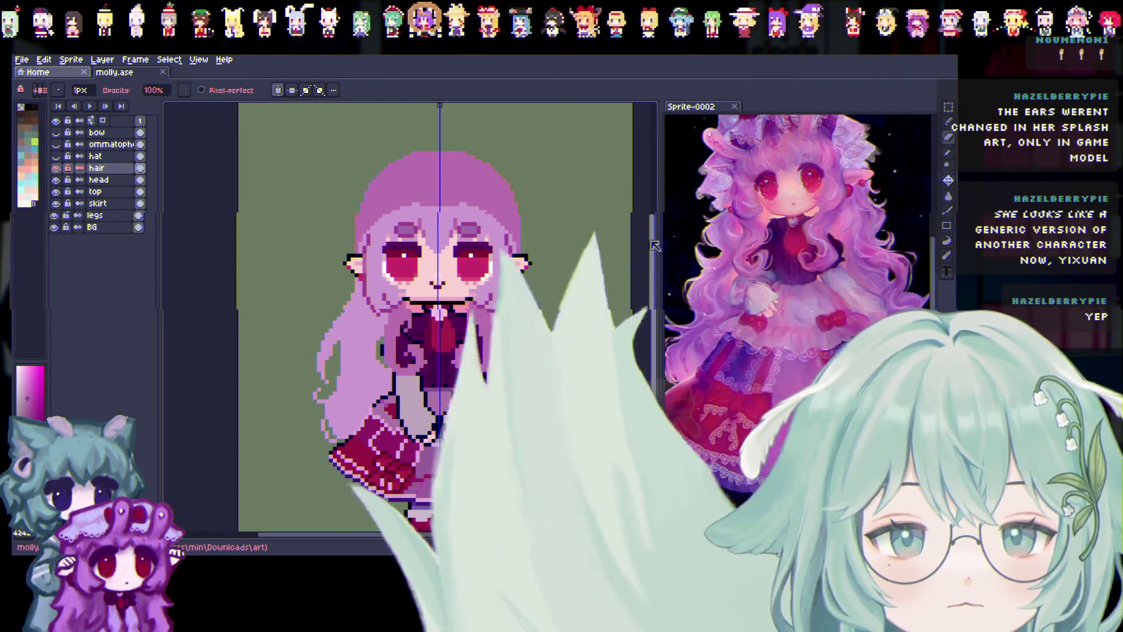
pyautogui.scroll(2, 657, 230)
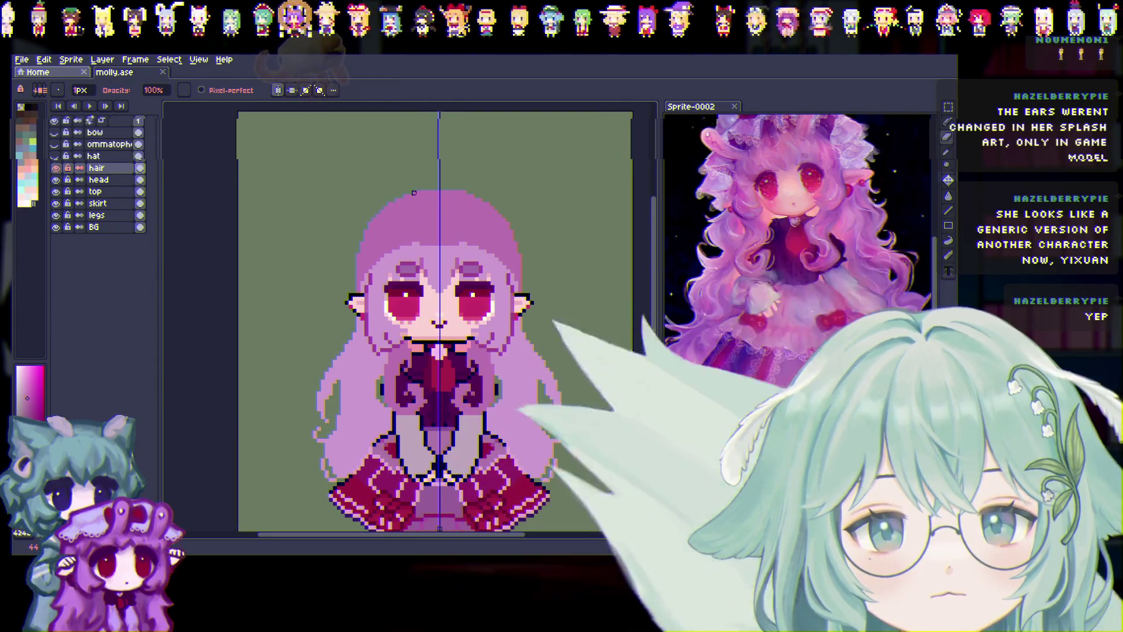
pyautogui.click(414, 192)
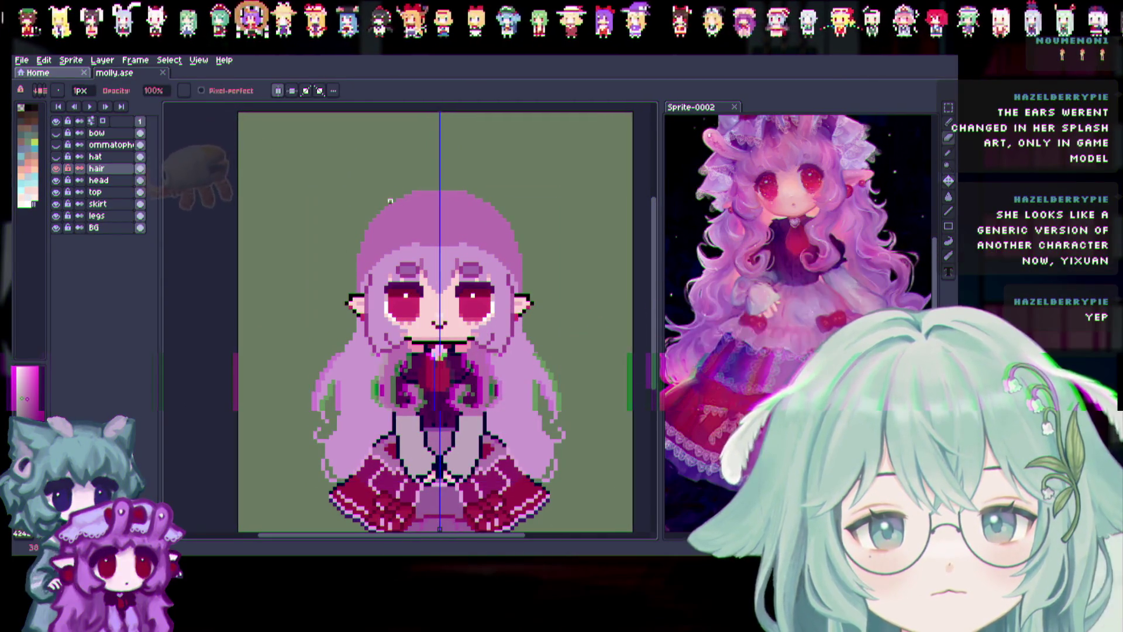
# Hide the antennae, hat, hair, top, skirt and legs so only the bald head remains.
pyautogui.press('v')
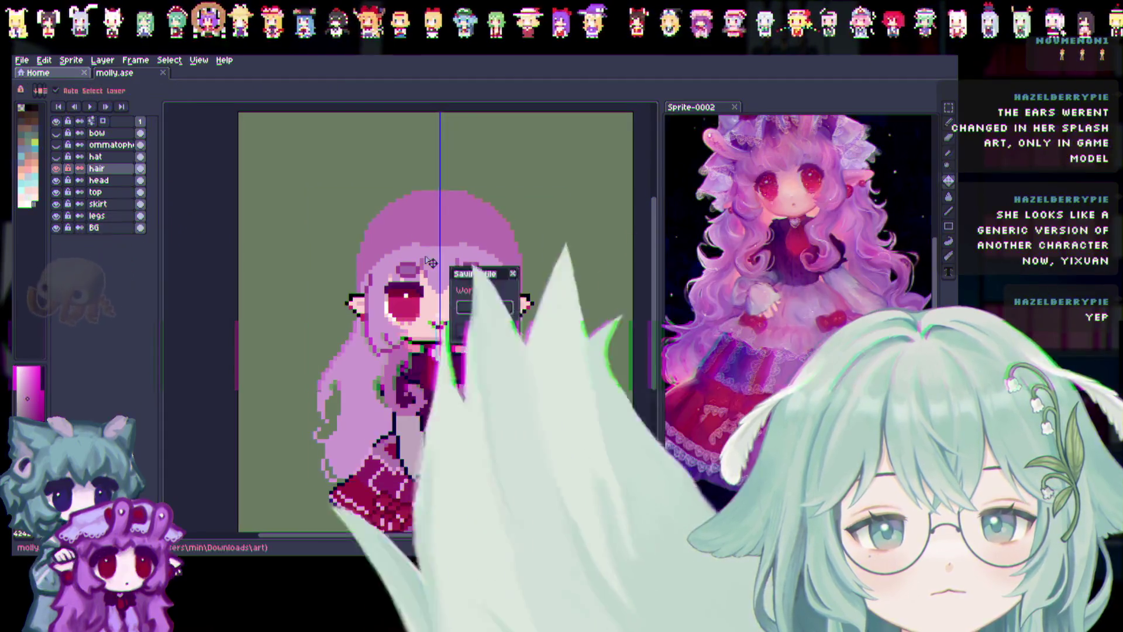
pyautogui.click(57, 156)
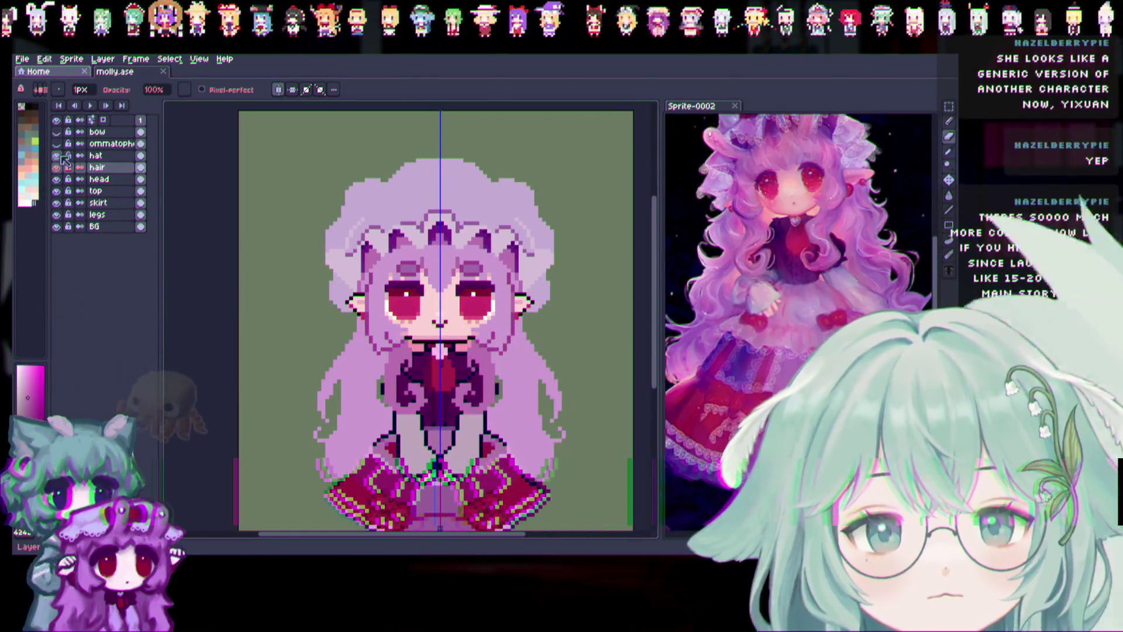
pyautogui.click(57, 132)
pyautogui.click(56, 143)
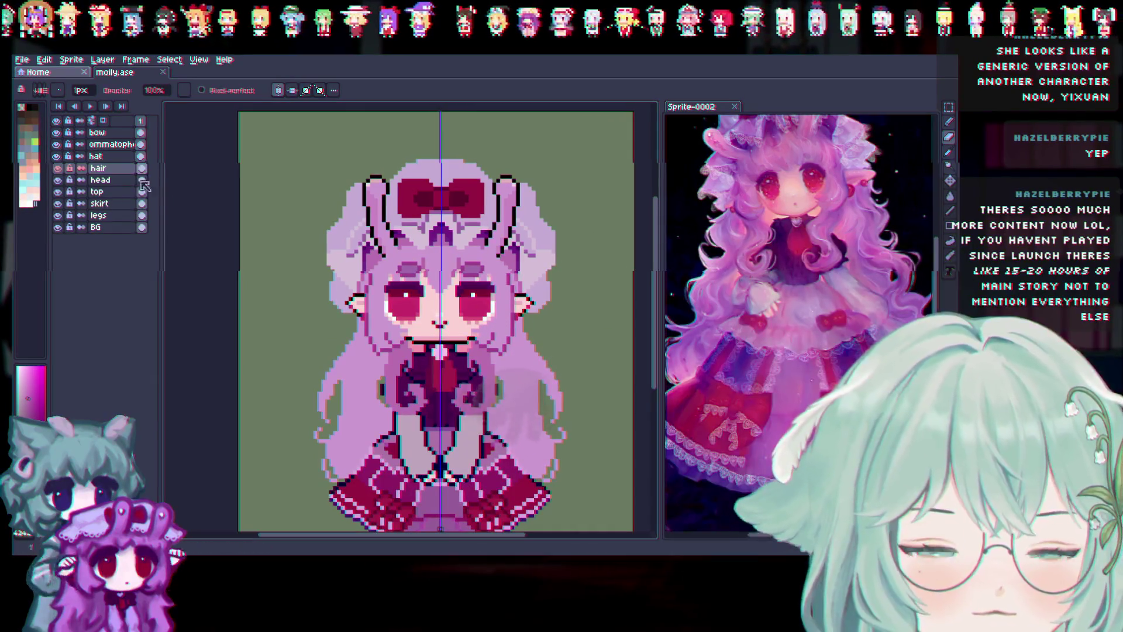
pyautogui.click(56, 144)
pyautogui.click(56, 156)
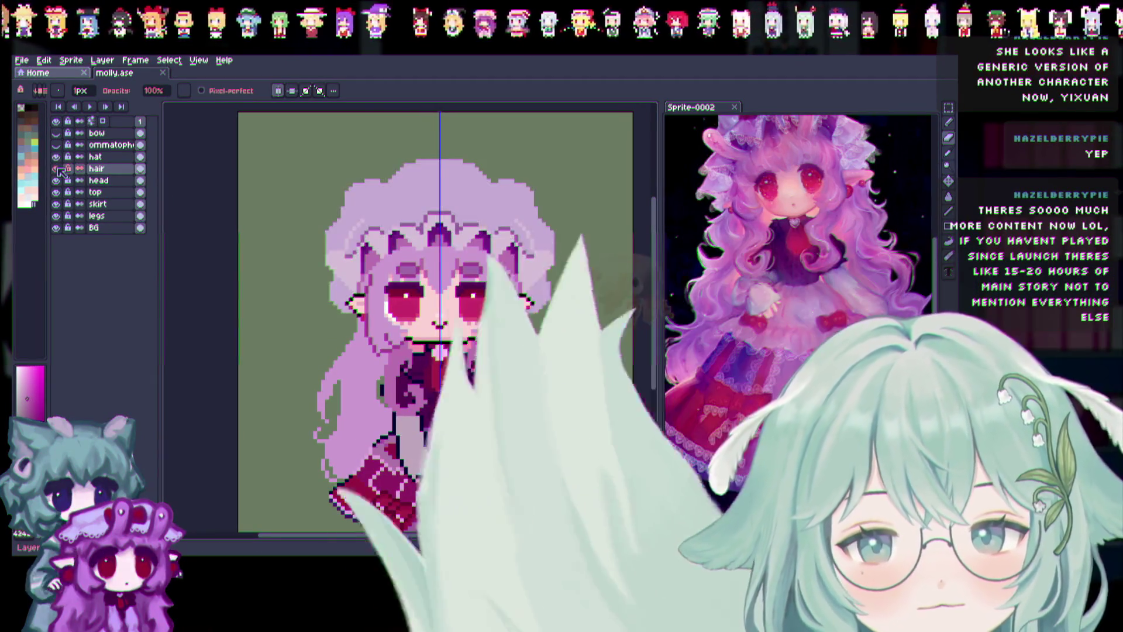
pyautogui.click(57, 168)
pyautogui.moveTo(56, 192); pyautogui.dragTo(58, 227)
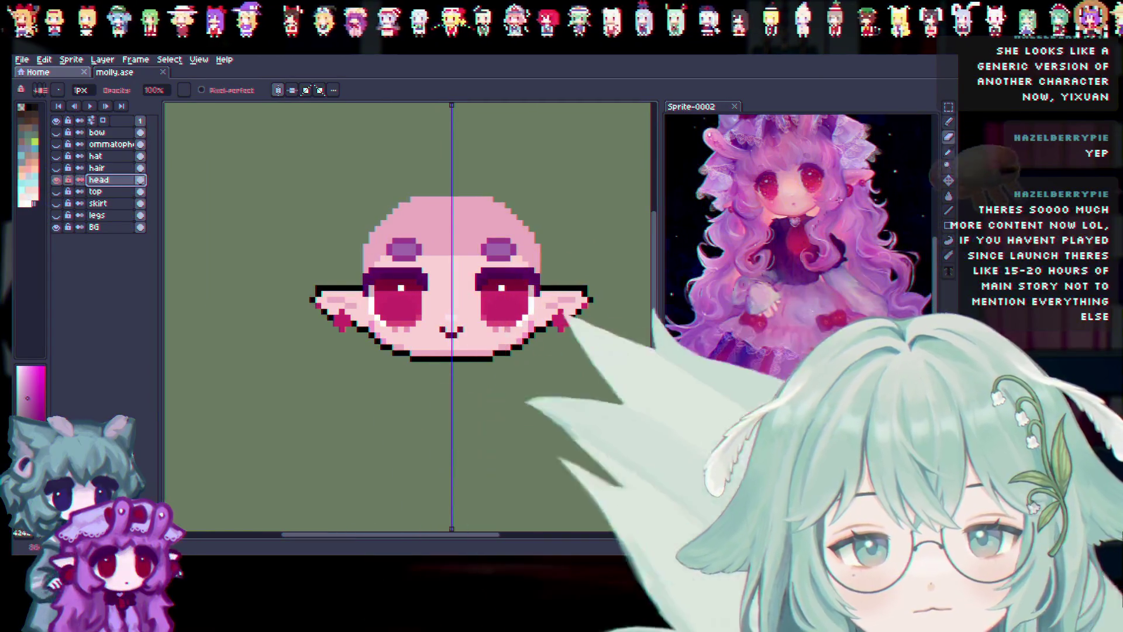
# Rename the copied head layer to 'ears' and move it beneath the head layer.
pyautogui.rightClick(112, 182)
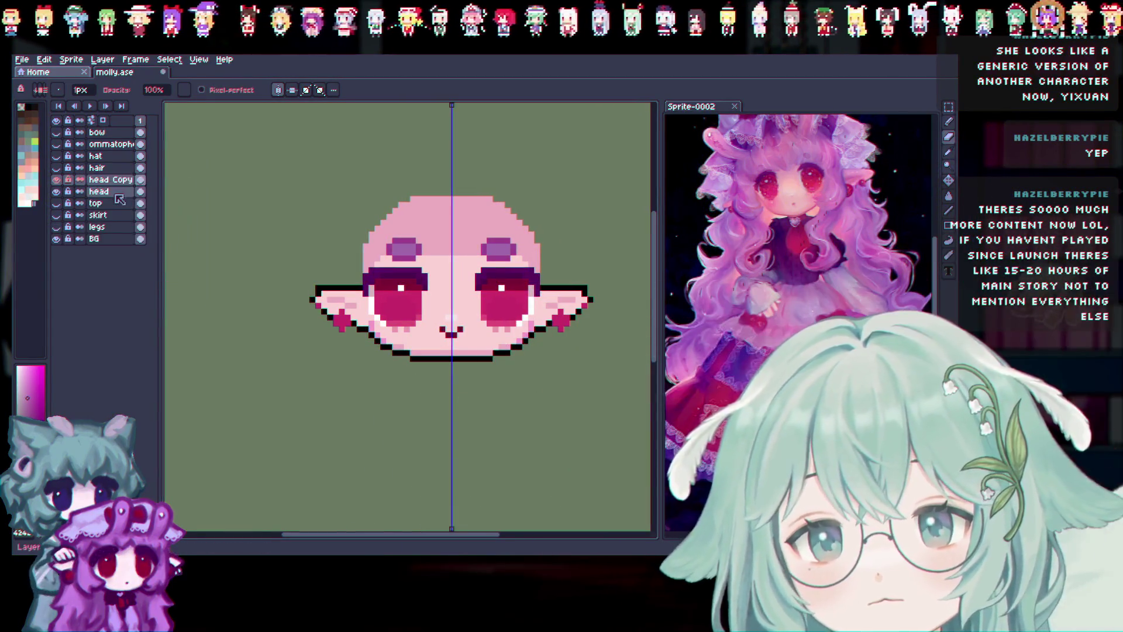
pyautogui.doubleClick(116, 180)
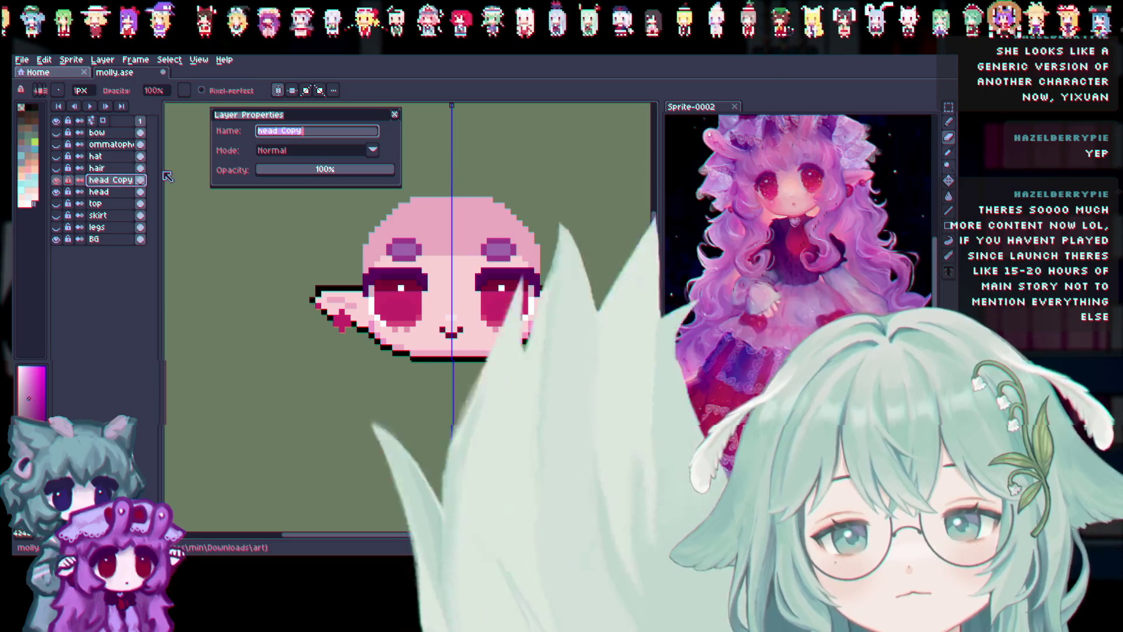
pyautogui.write('Ears')
pyautogui.press('Return')
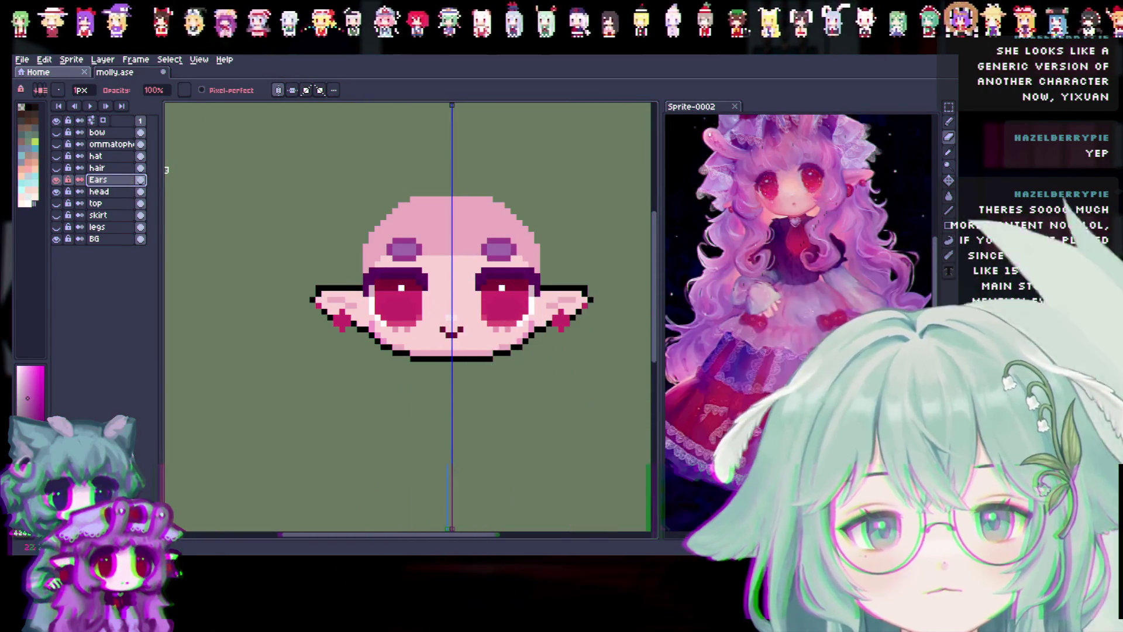
pyautogui.moveTo(111, 179); pyautogui.dragTo(117, 199)
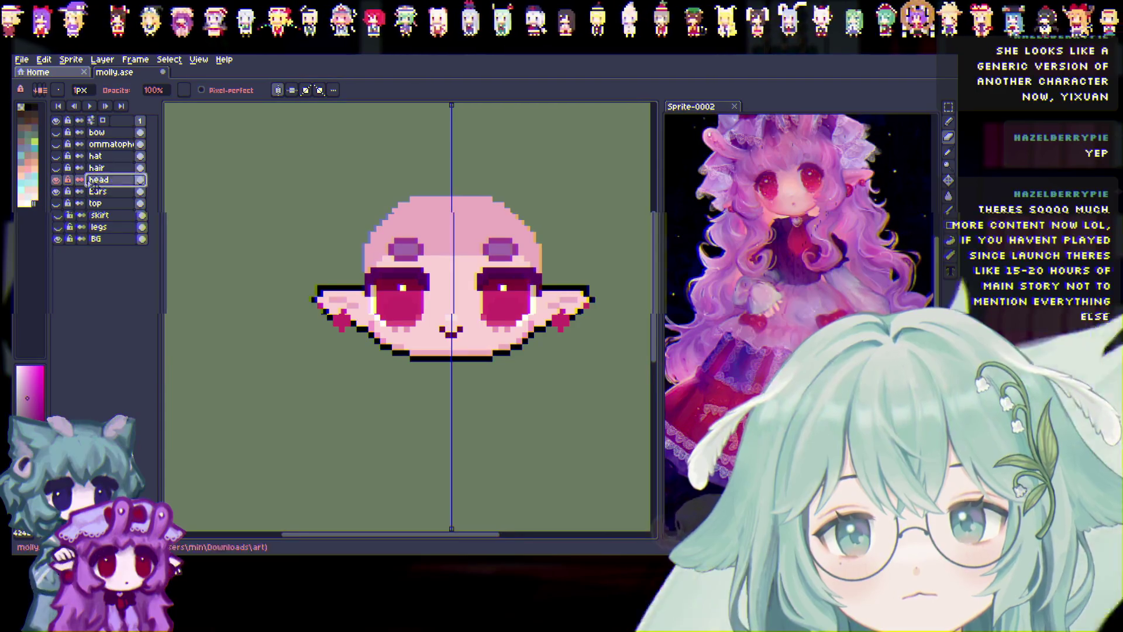
pyautogui.doubleClick(112, 194)
pyautogui.write('ears')
pyautogui.press('Return')
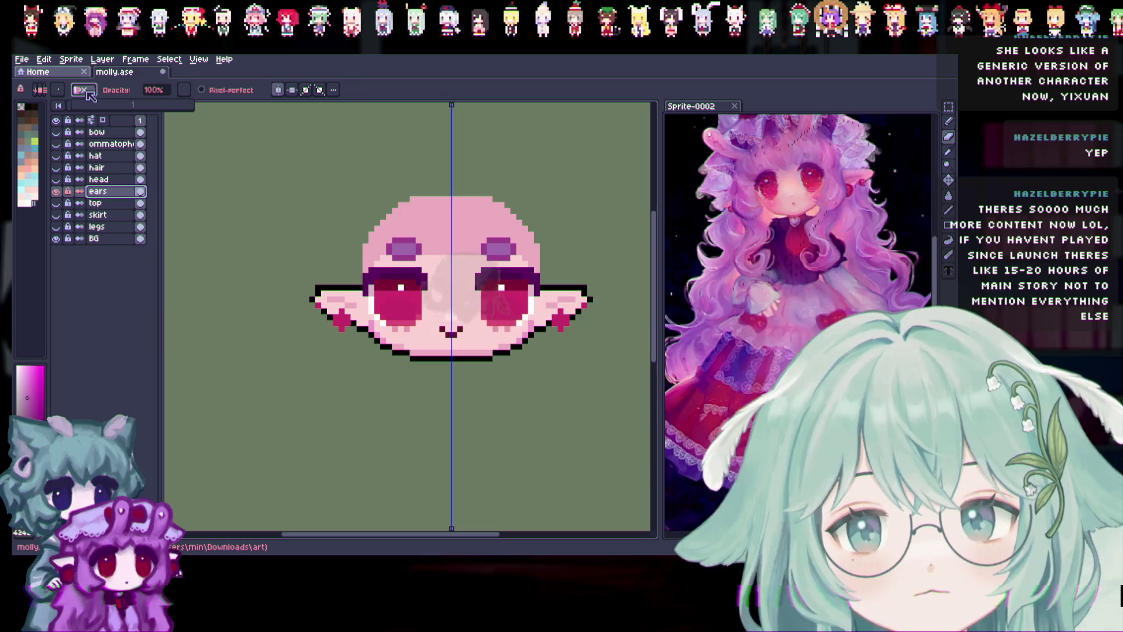
# Erase the headband with a 13px brush and the sticks and ear tips at 2px, then hide the head.
pyautogui.click(93, 105)
pyautogui.moveTo(432, 271); pyautogui.dragTo(401, 251)
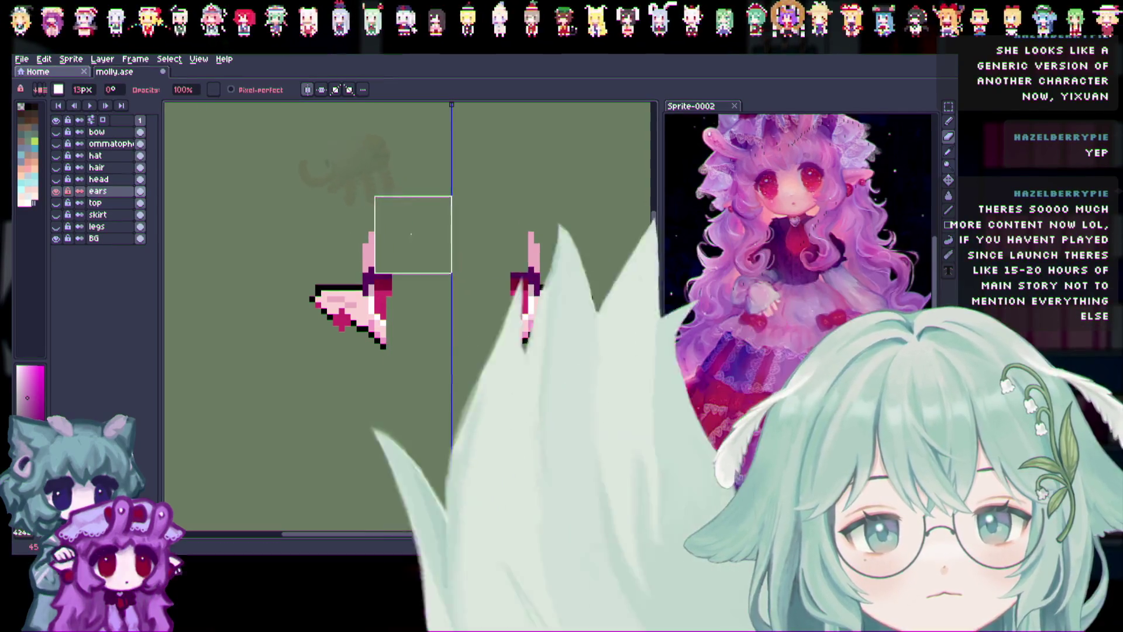
pyautogui.click(83, 91)
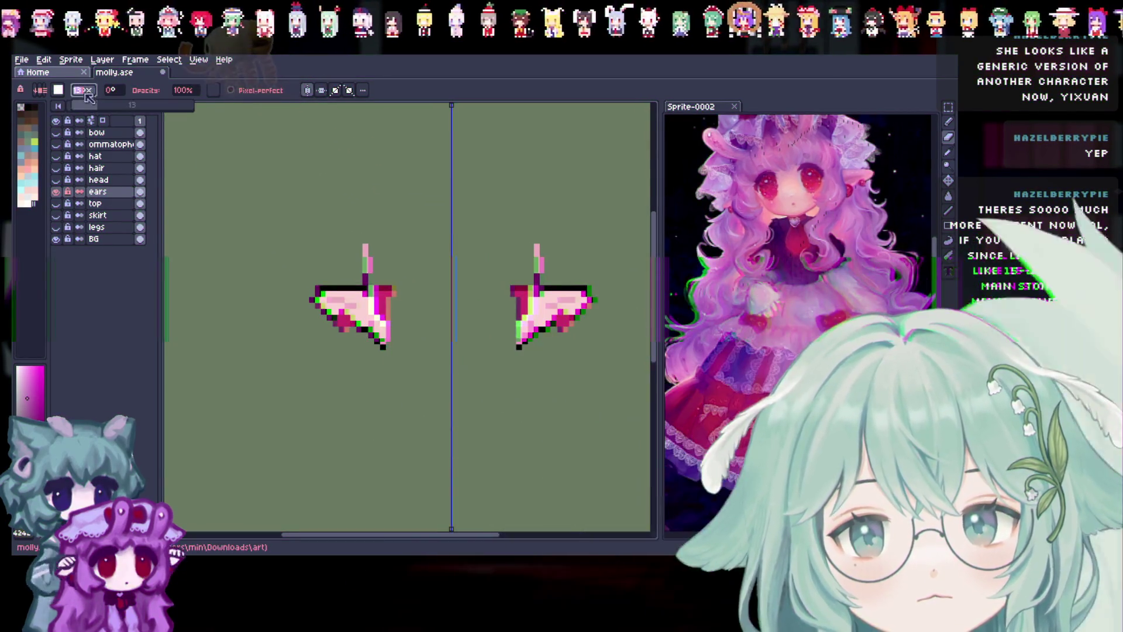
pyautogui.moveTo(82, 107); pyautogui.dragTo(74, 106)
pyautogui.moveTo(370, 291); pyautogui.dragTo(363, 248)
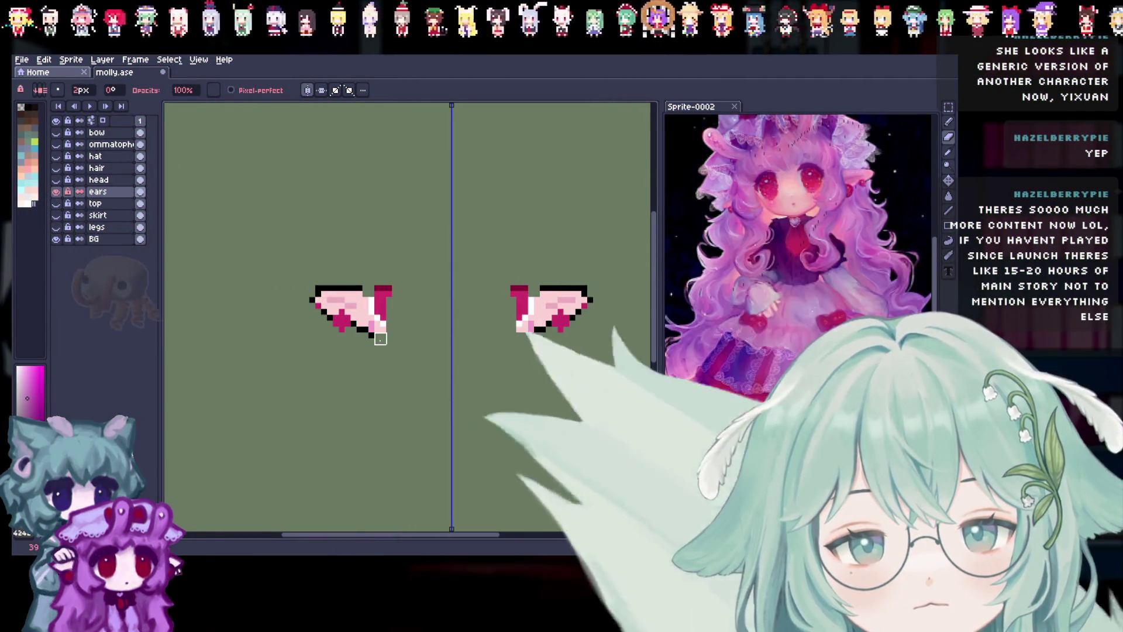
pyautogui.moveTo(384, 336)
pyautogui.mouseDown()
pyautogui.moveTo(375, 313)
pyautogui.moveTo(393, 303)
pyautogui.moveTo(389, 329)
pyautogui.mouseUp()
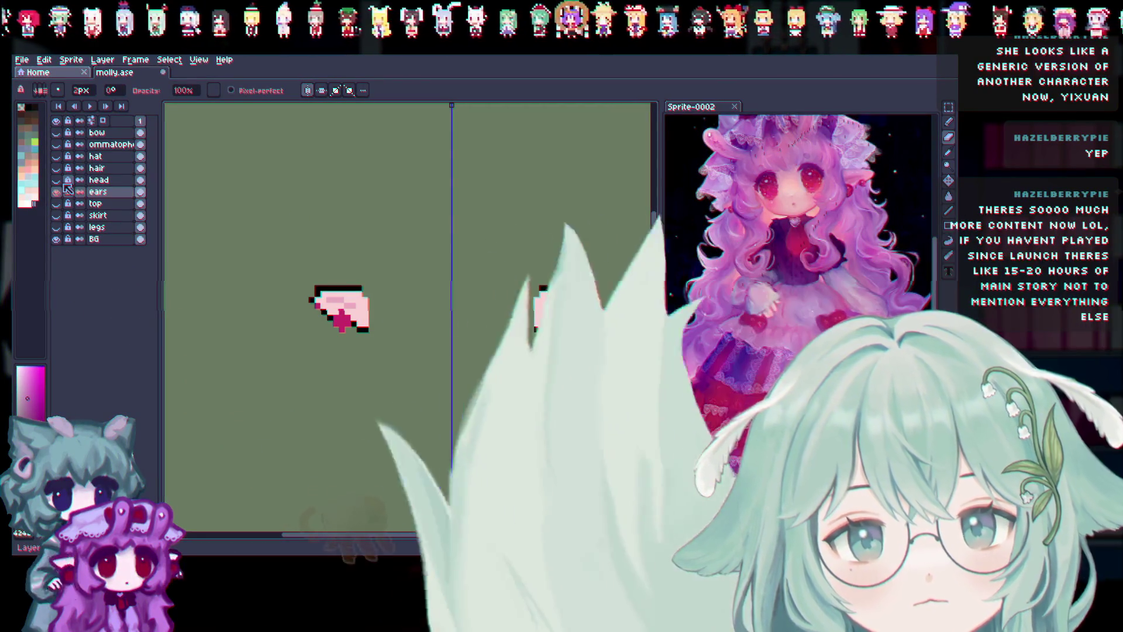
pyautogui.click(65, 185)
pyautogui.click(65, 185)
pyautogui.click(65, 186)
pyautogui.click(65, 185)
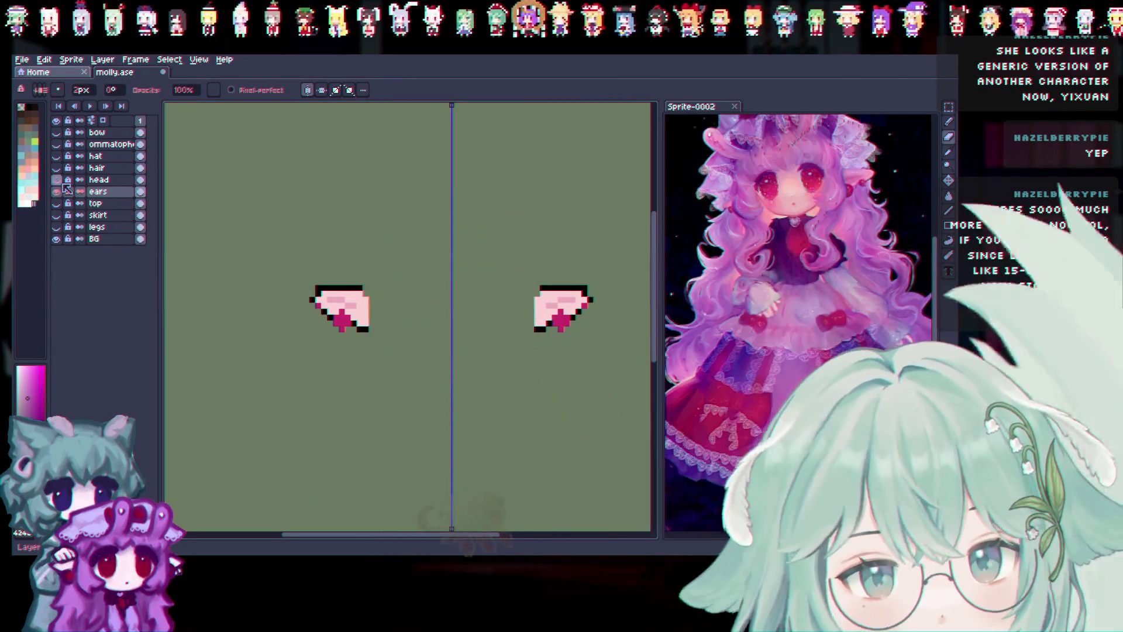
pyautogui.scroll(2, 366, 325)
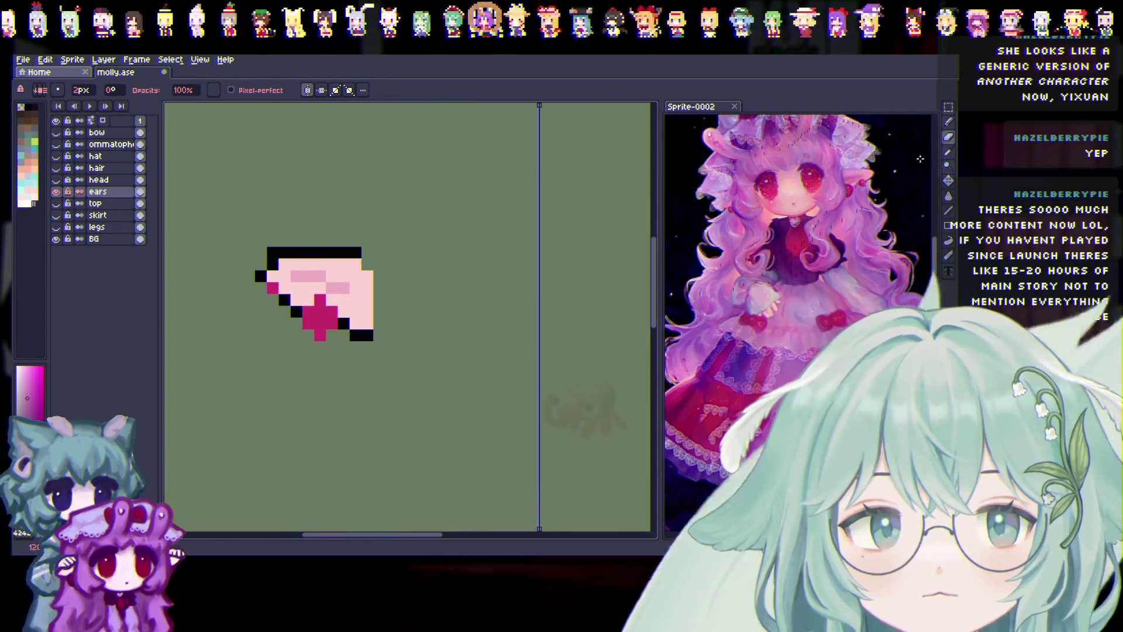
# Sample the ear colours with the Eyedropper and set the Pencil to 1px.
pyautogui.press('i')
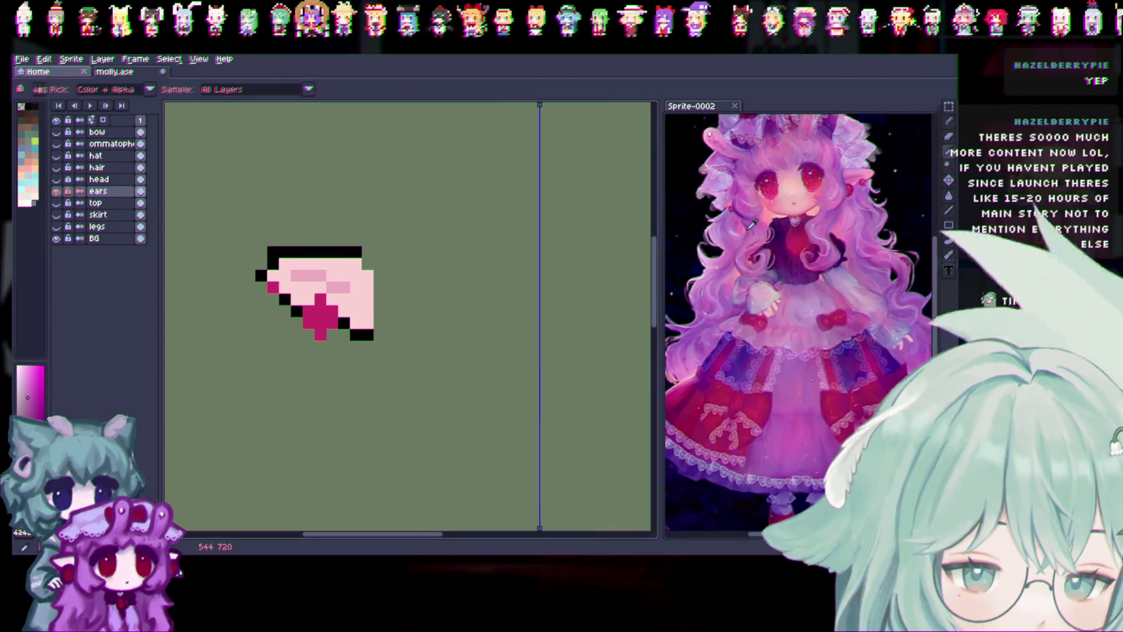
pyautogui.click(338, 245)
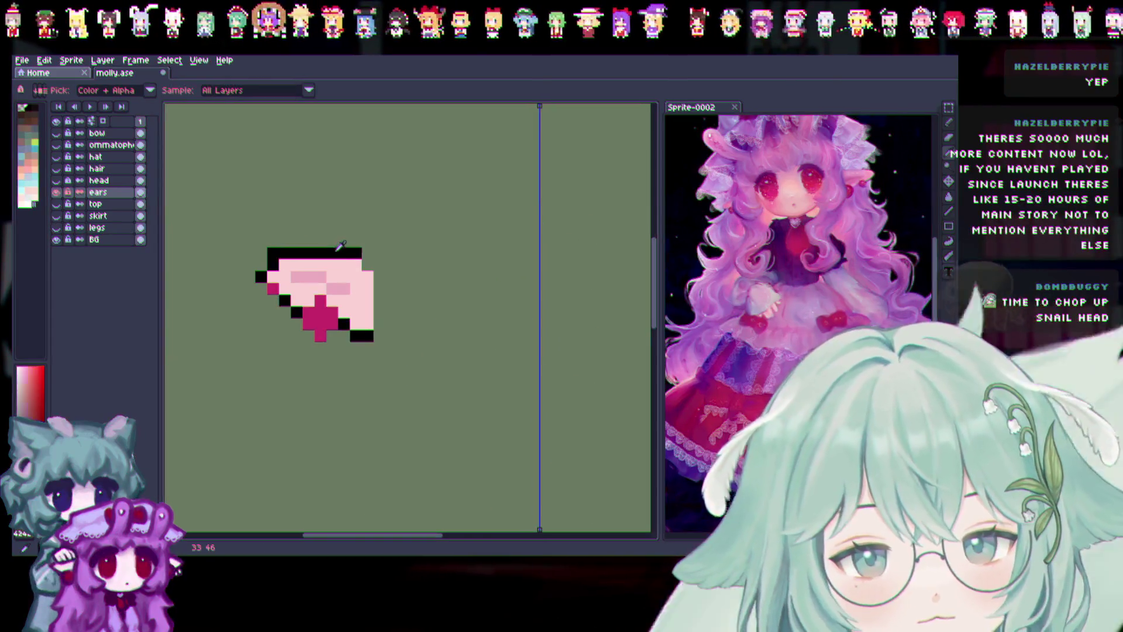
pyautogui.click(948, 122)
pyautogui.click(450, 170)
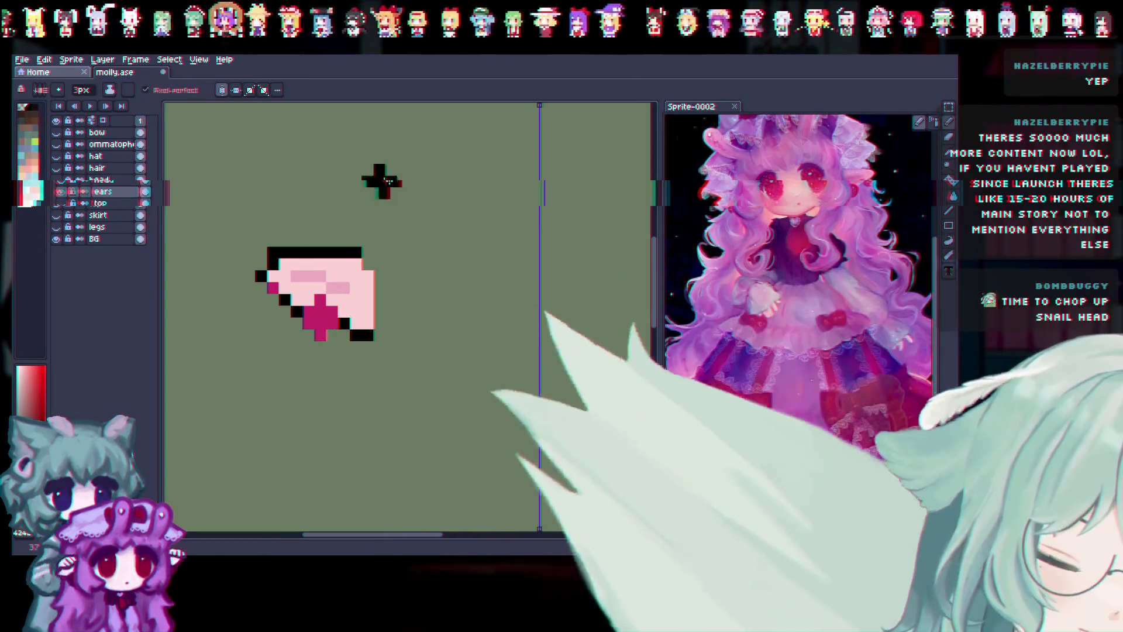
pyautogui.click(82, 91)
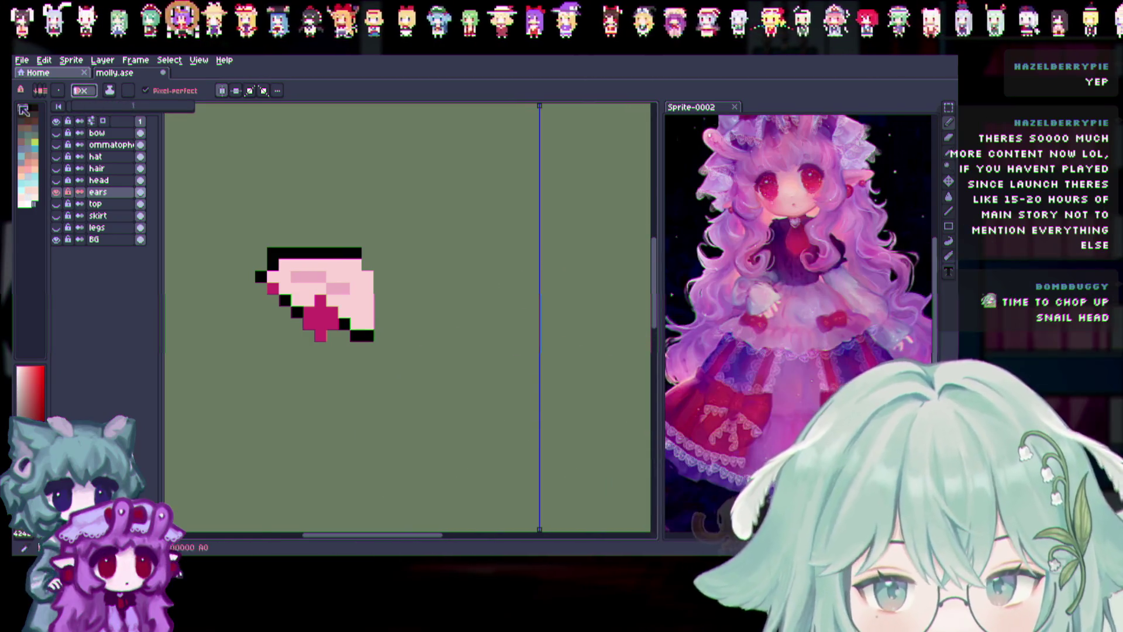
pyautogui.write('1')
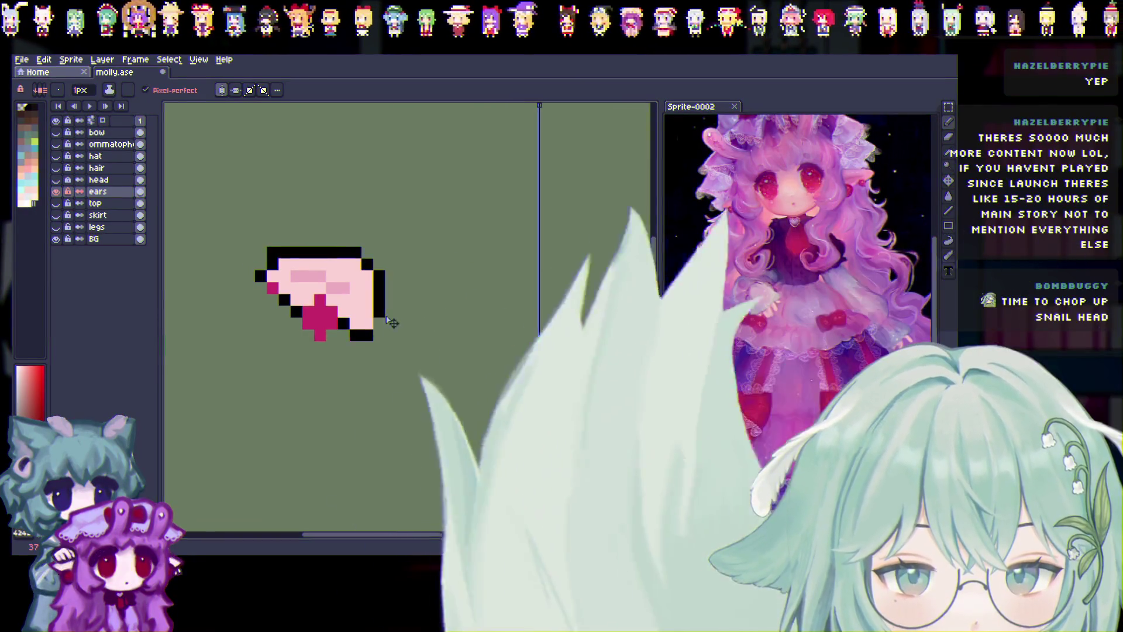
pyautogui.write('v')
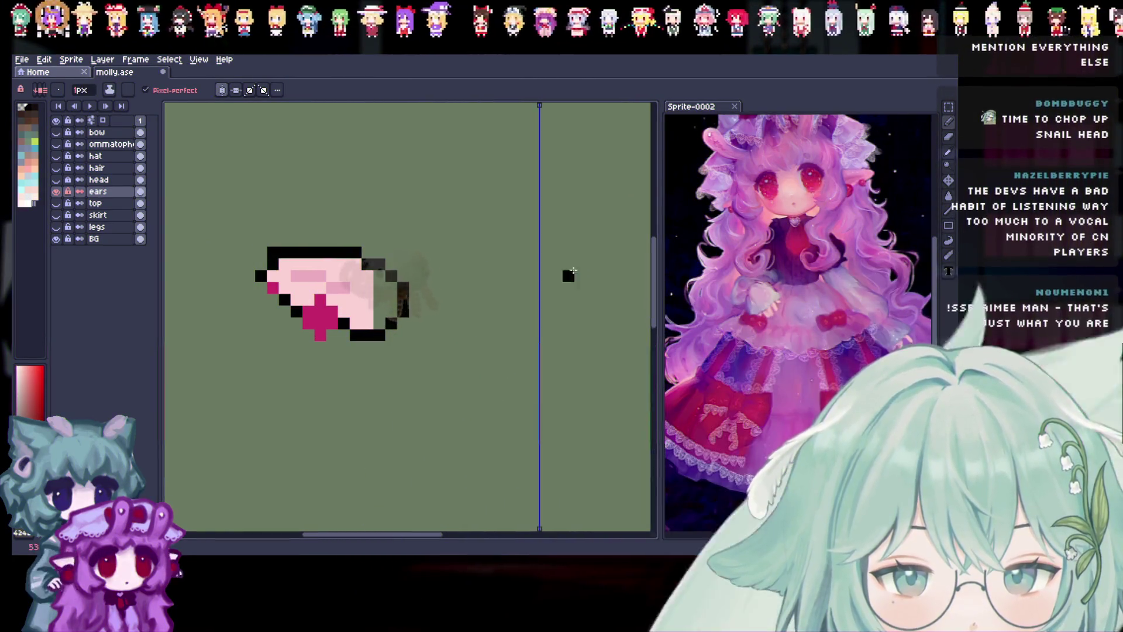
pyautogui.write('ib')
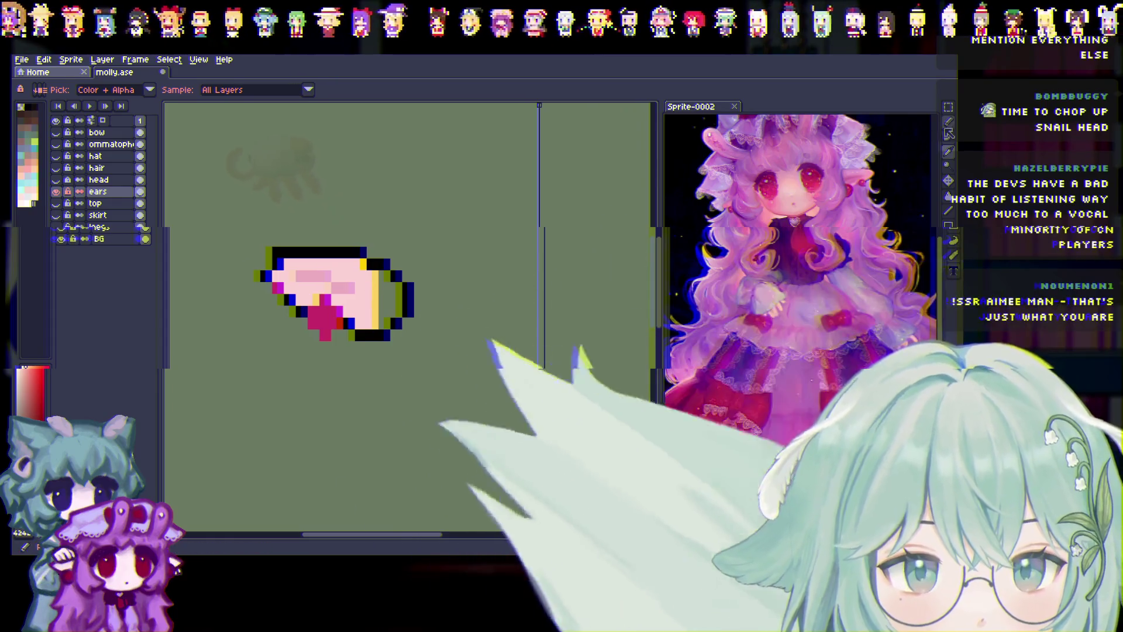
# Fill pink pixels along the ears' inner edges, then show the head layer over them.
pyautogui.moveTo(381, 321)
pyautogui.mouseDown()
pyautogui.moveTo(377, 283)
pyautogui.moveTo(386, 289)
pyautogui.mouseUp()
pyautogui.scroll(-3, 451, 335)
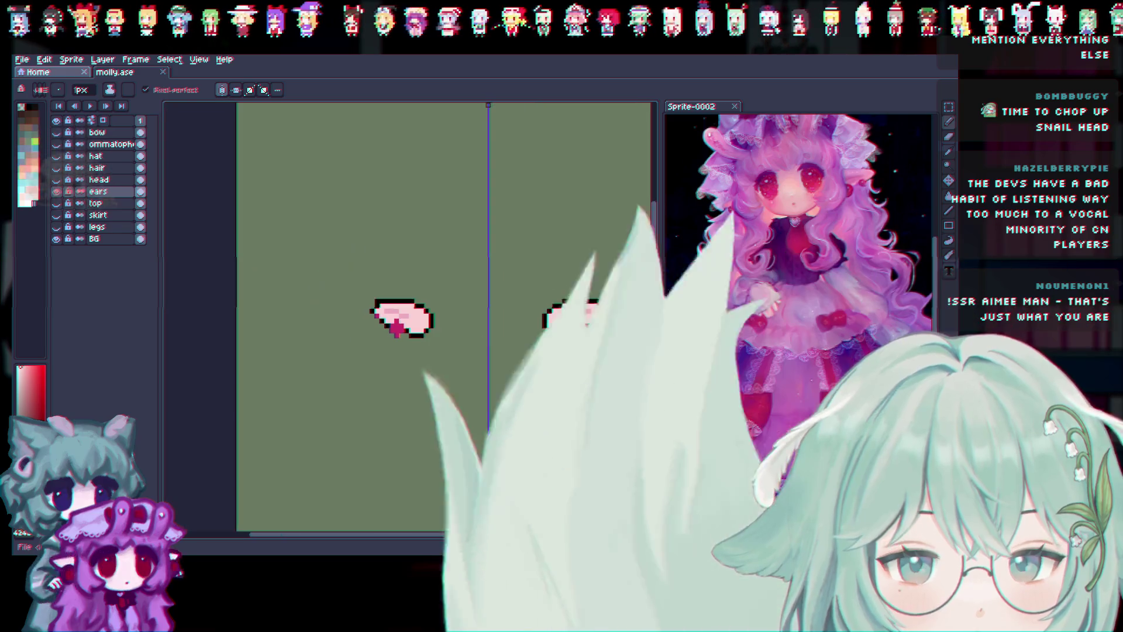
pyautogui.click(58, 183)
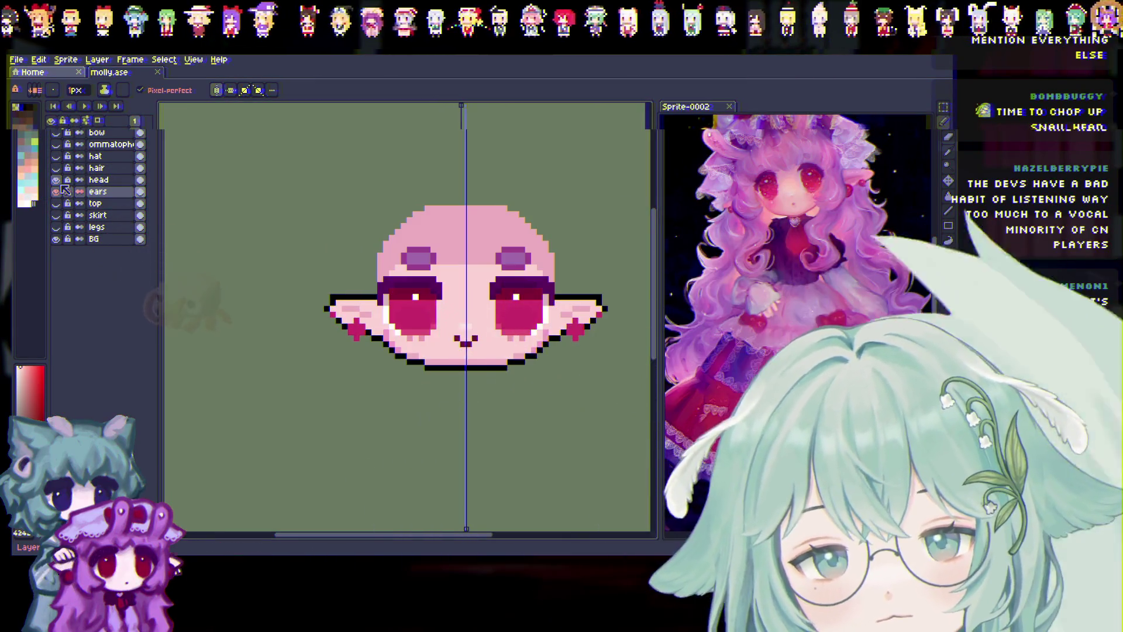
pyautogui.click(58, 183)
pyautogui.click(59, 183)
pyautogui.click(59, 182)
pyautogui.click(57, 181)
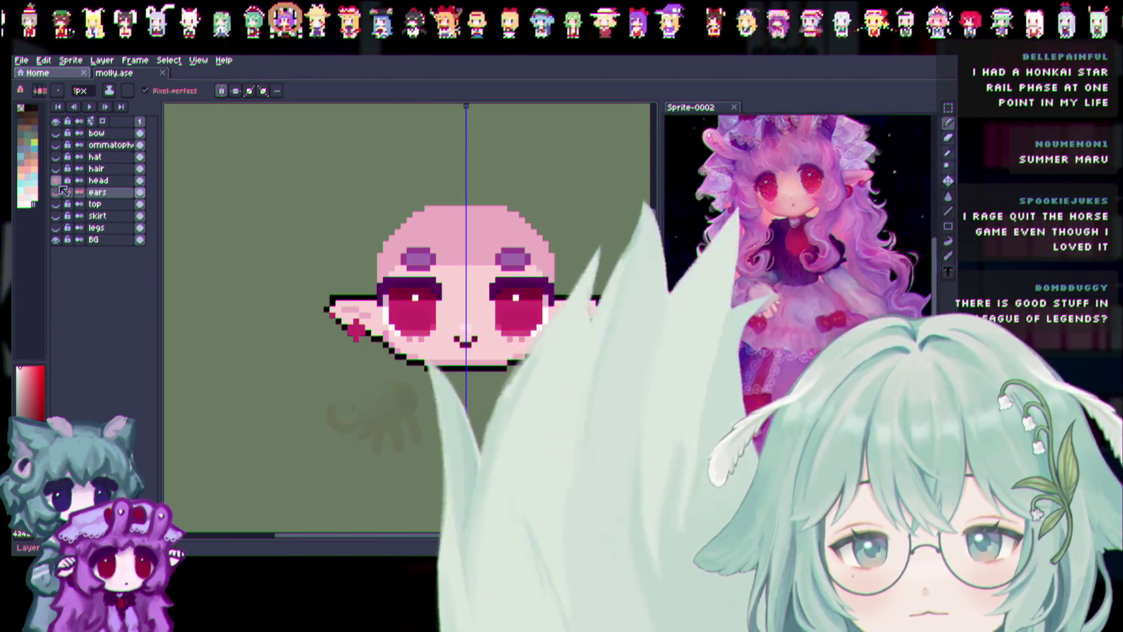
# On the head layer, remove the old pointed ear pixels with the Eraser.
pyautogui.hotkey('alt', 'Up')
pyautogui.press('e')
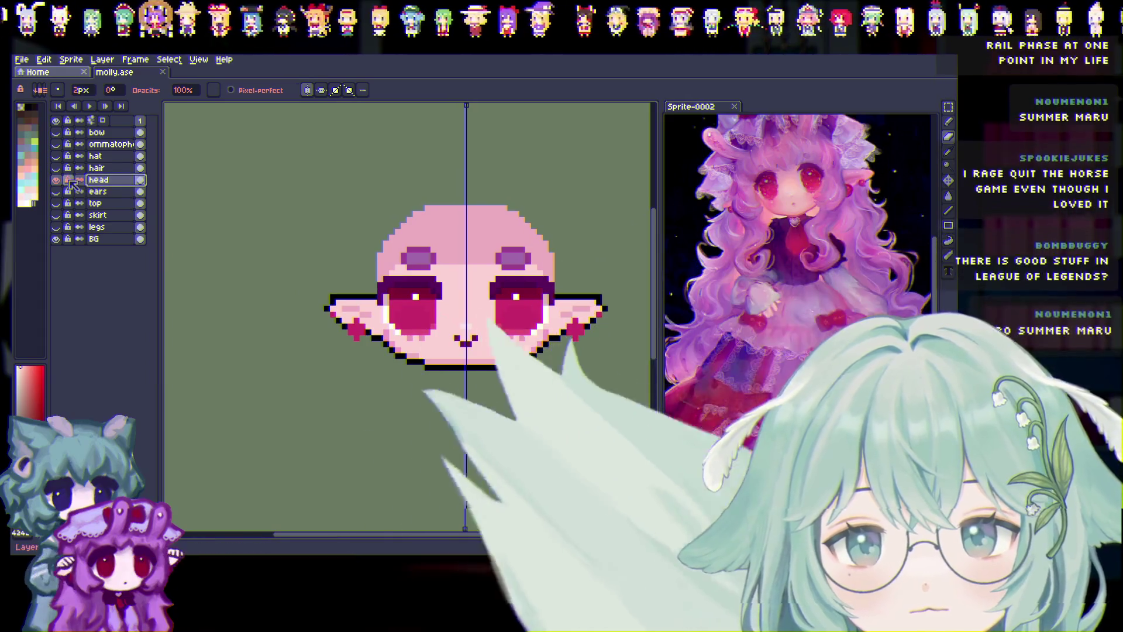
pyautogui.hotkey('ctrl', 'z')
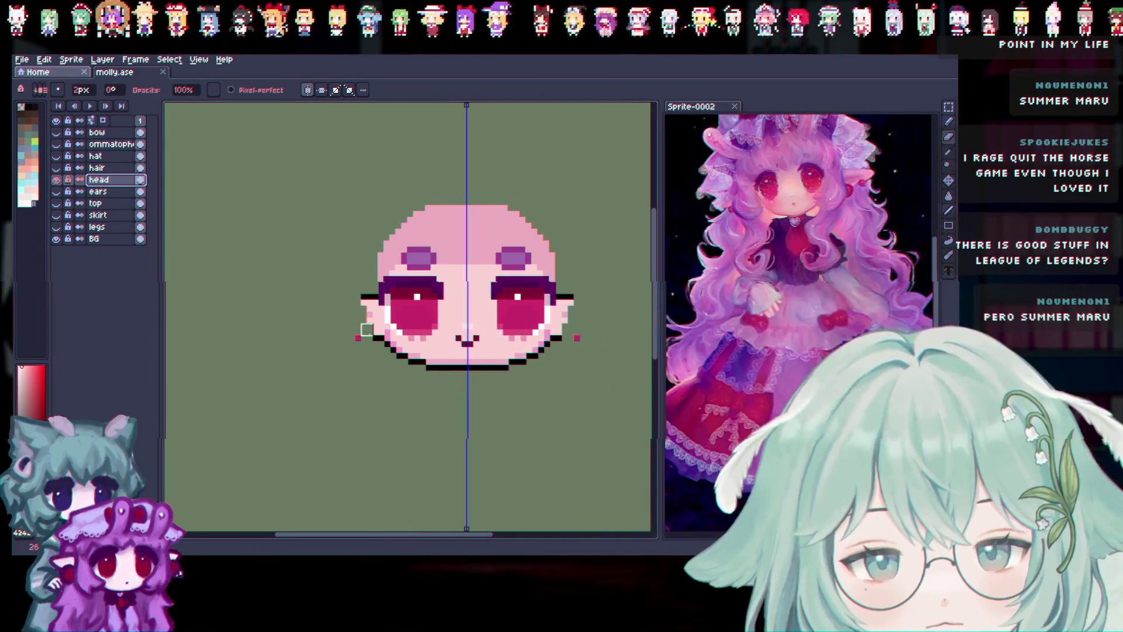
pyautogui.hotkey('ctrl', 'z')
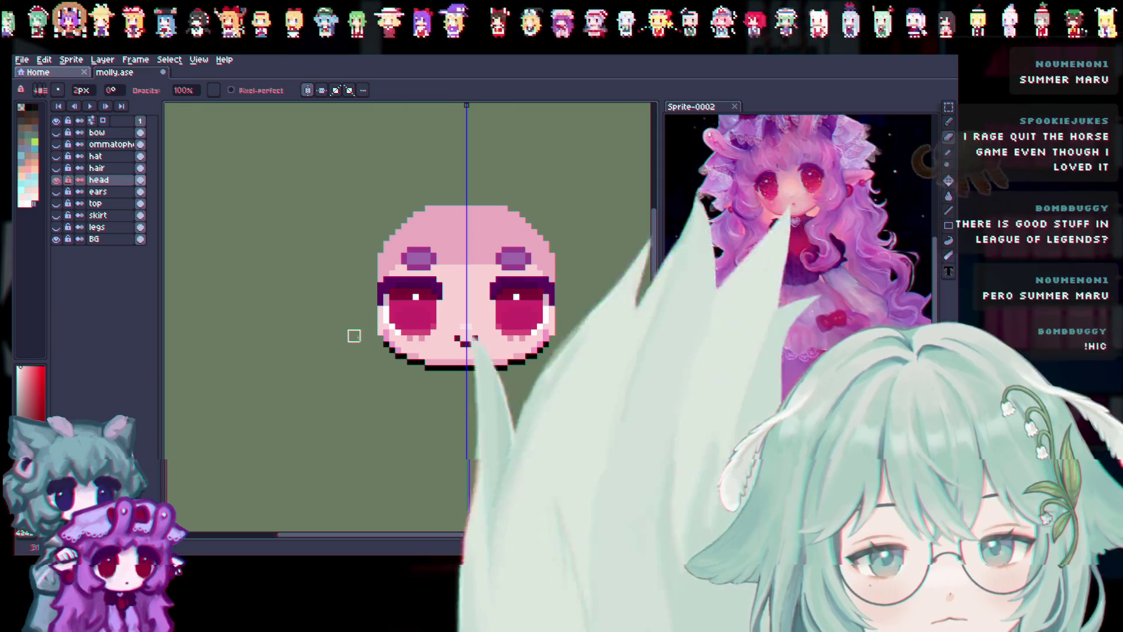
# Toggle the head and ears layers to check the result, leaving only the bald head visible.
pyautogui.click(57, 191)
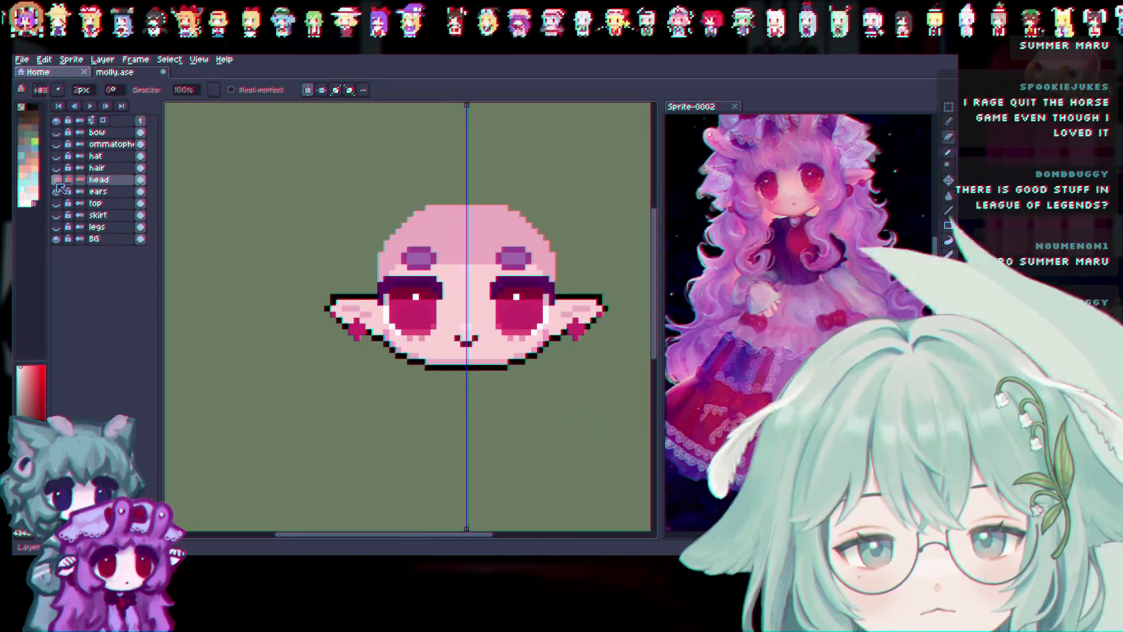
pyautogui.click(56, 180)
pyautogui.click(56, 192)
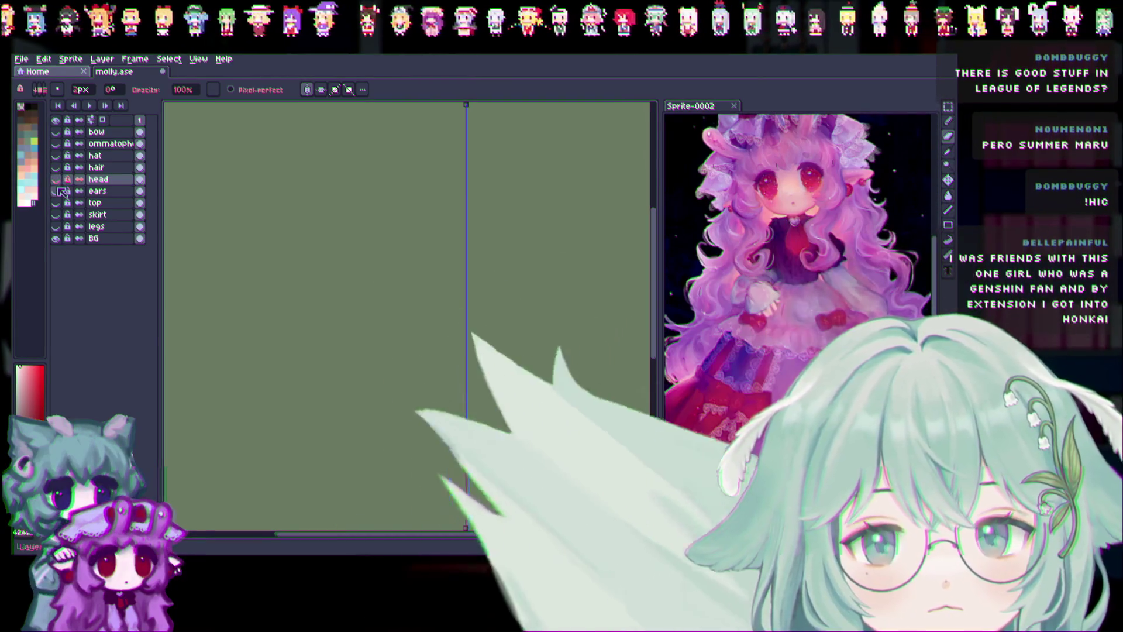
pyautogui.click(57, 192)
pyautogui.click(56, 179)
pyautogui.click(56, 179)
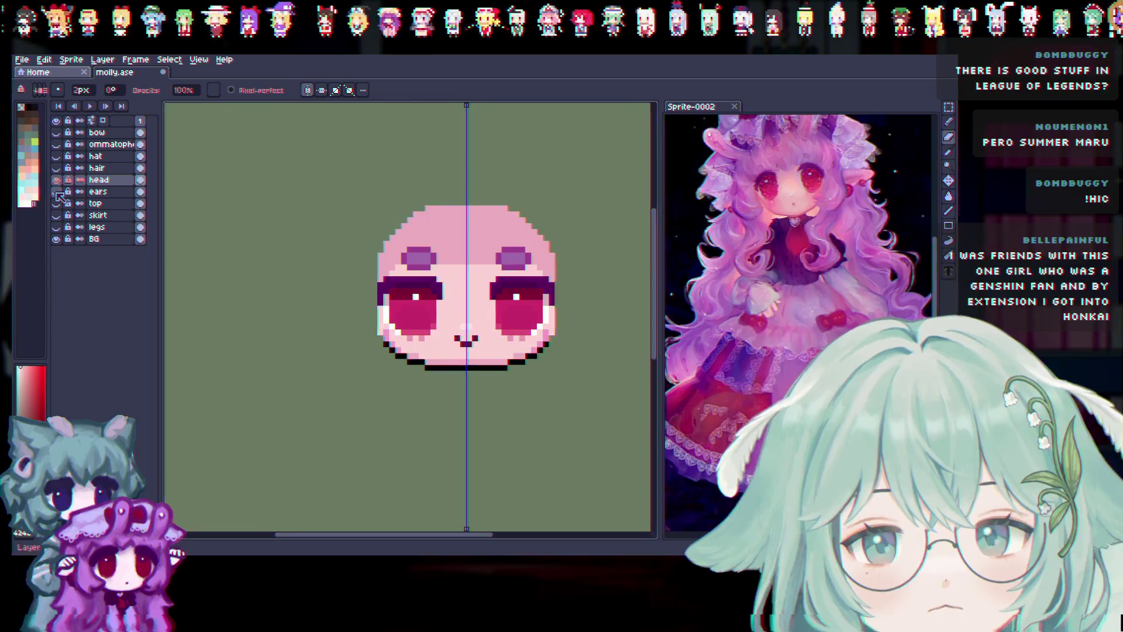
pyautogui.click(57, 180)
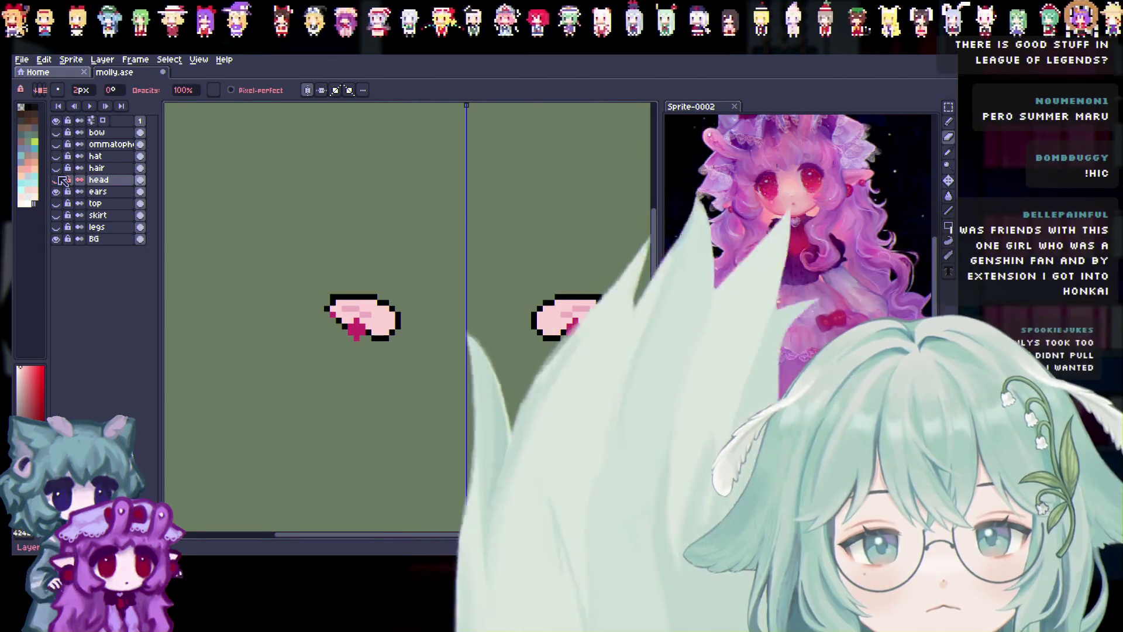
pyautogui.click(57, 180)
pyautogui.click(58, 180)
pyautogui.click(58, 191)
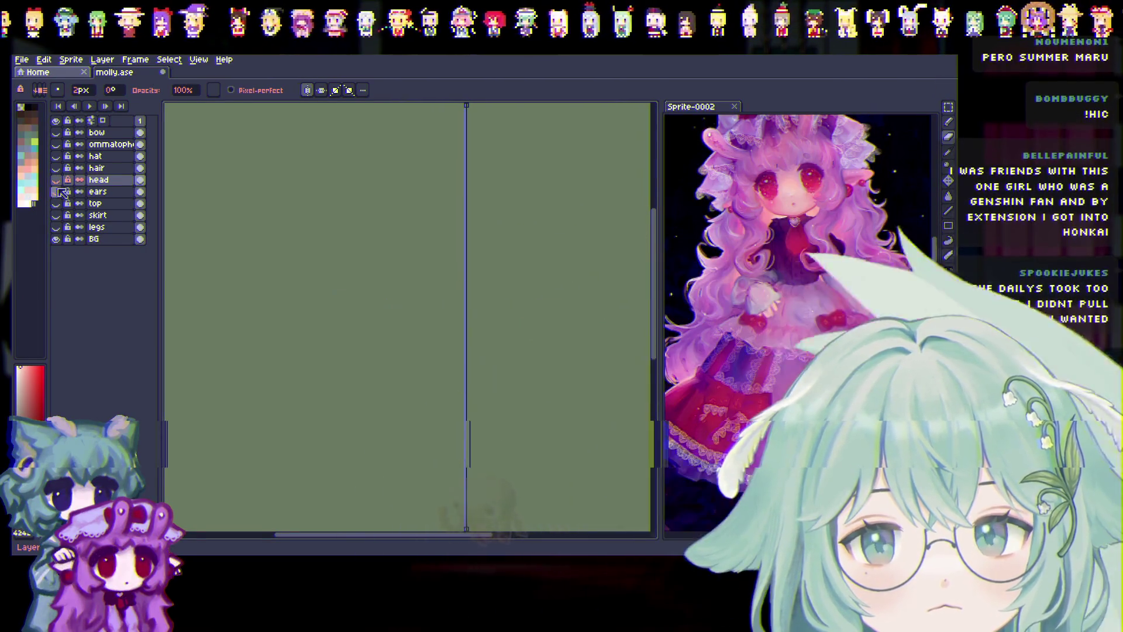
pyautogui.click(56, 180)
pyautogui.scroll(1, 351, 301)
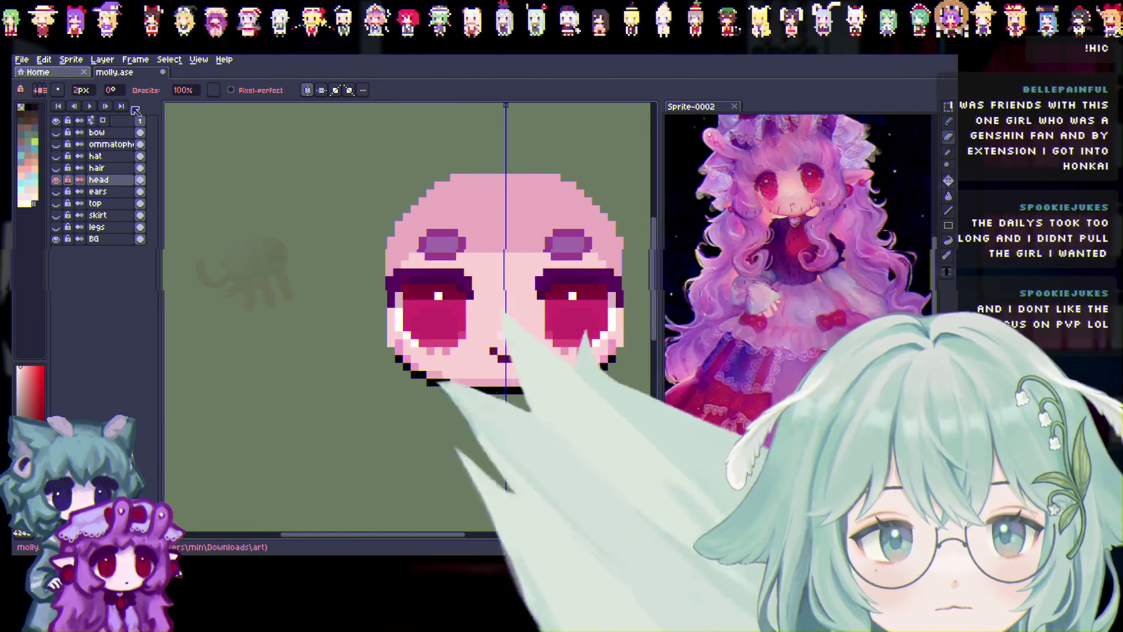
pyautogui.click(82, 89)
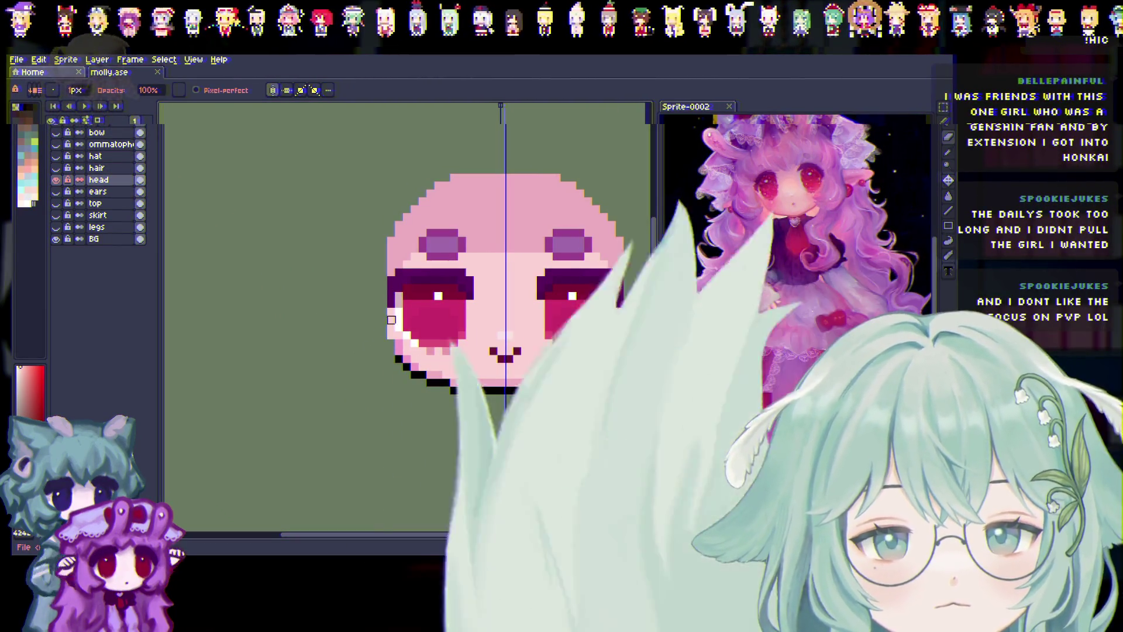
pyautogui.press('b')
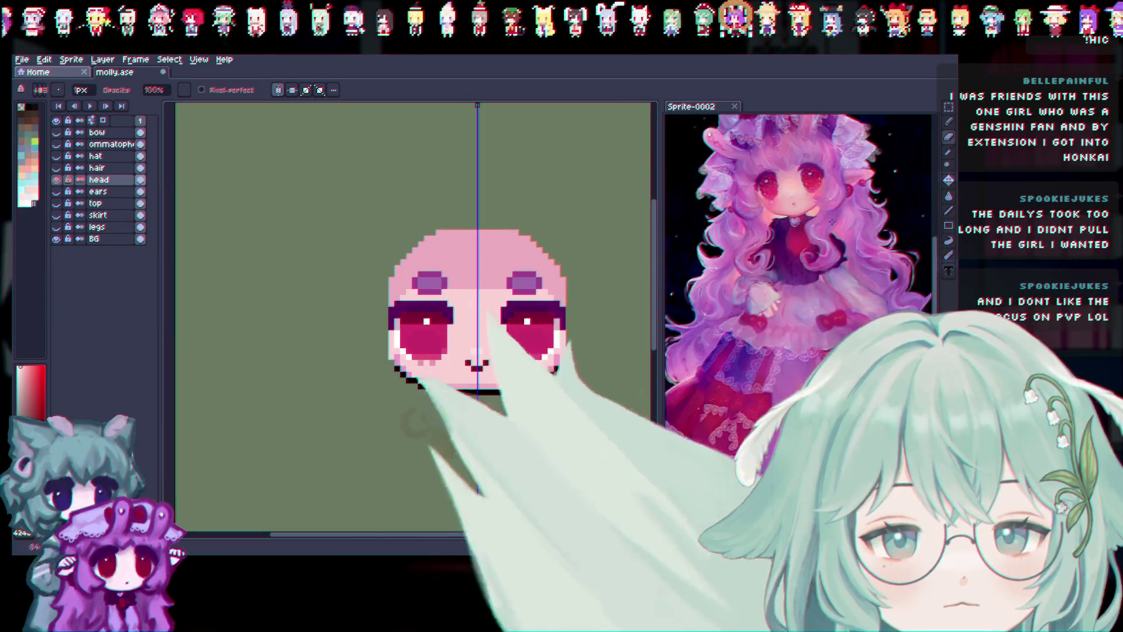
pyautogui.click(948, 152)
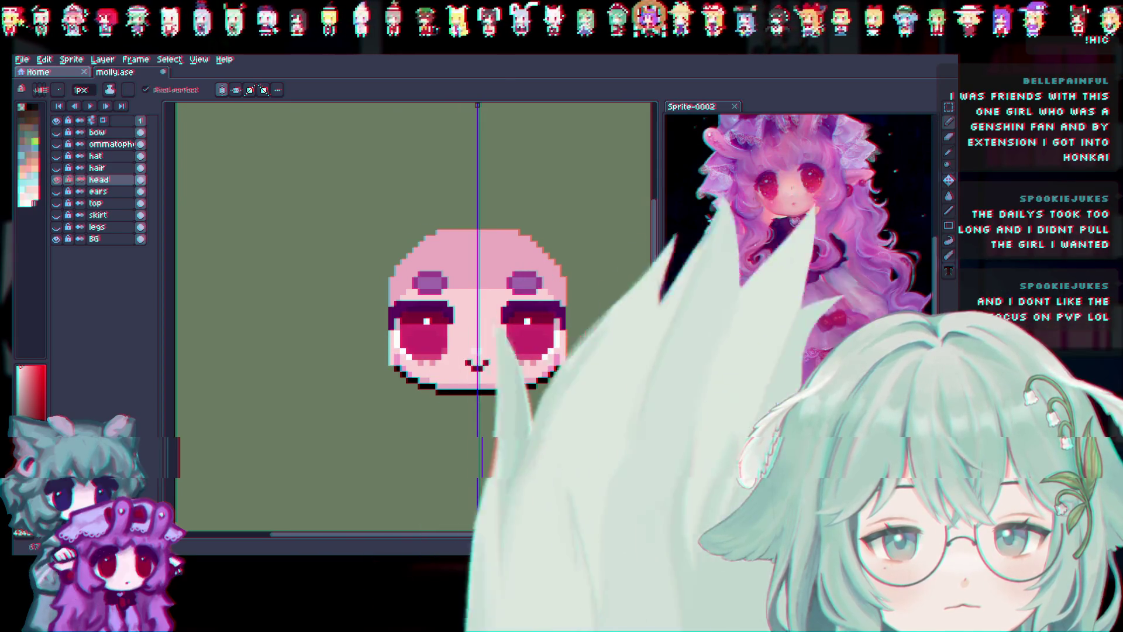
pyautogui.press('v')
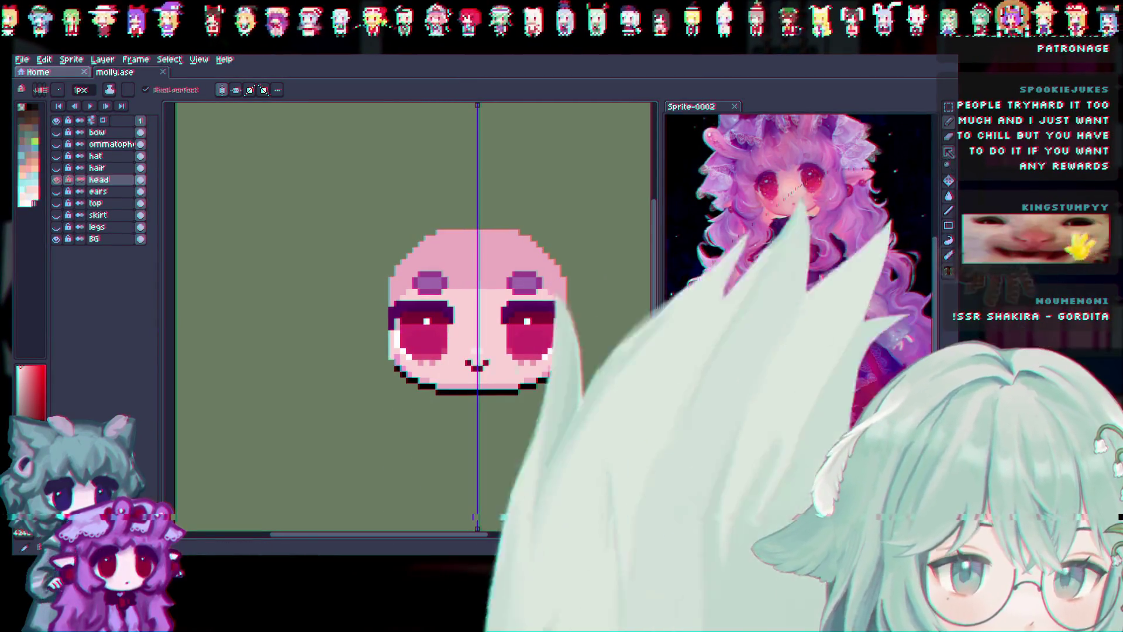
pyautogui.press('i')
pyautogui.scroll(1, 477, 290)
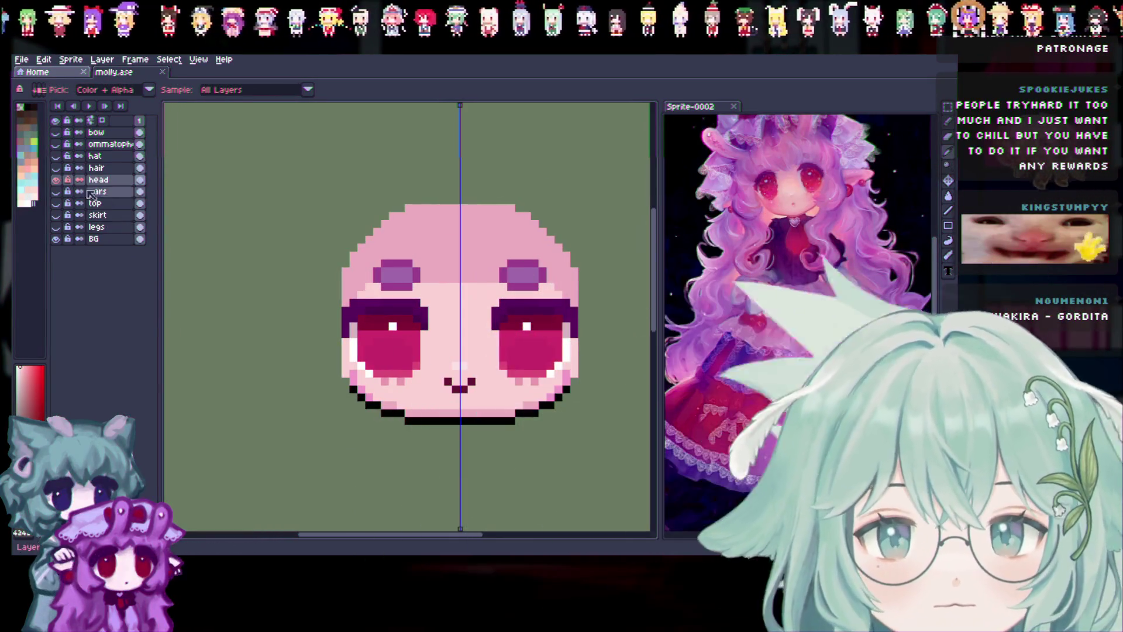
# Toggle the ears and head layers to compare, ending with only the head shown.
pyautogui.click(56, 192)
pyautogui.click(55, 180)
pyautogui.click(56, 180)
pyautogui.click(56, 180)
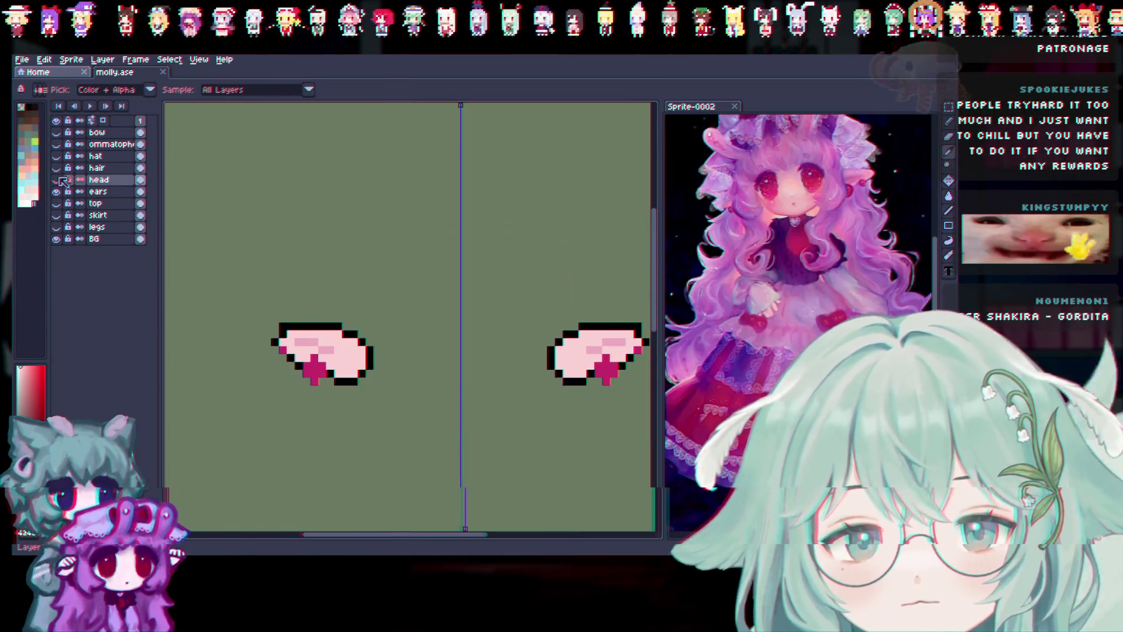
pyautogui.click(55, 180)
pyautogui.click(56, 180)
pyautogui.click(56, 180)
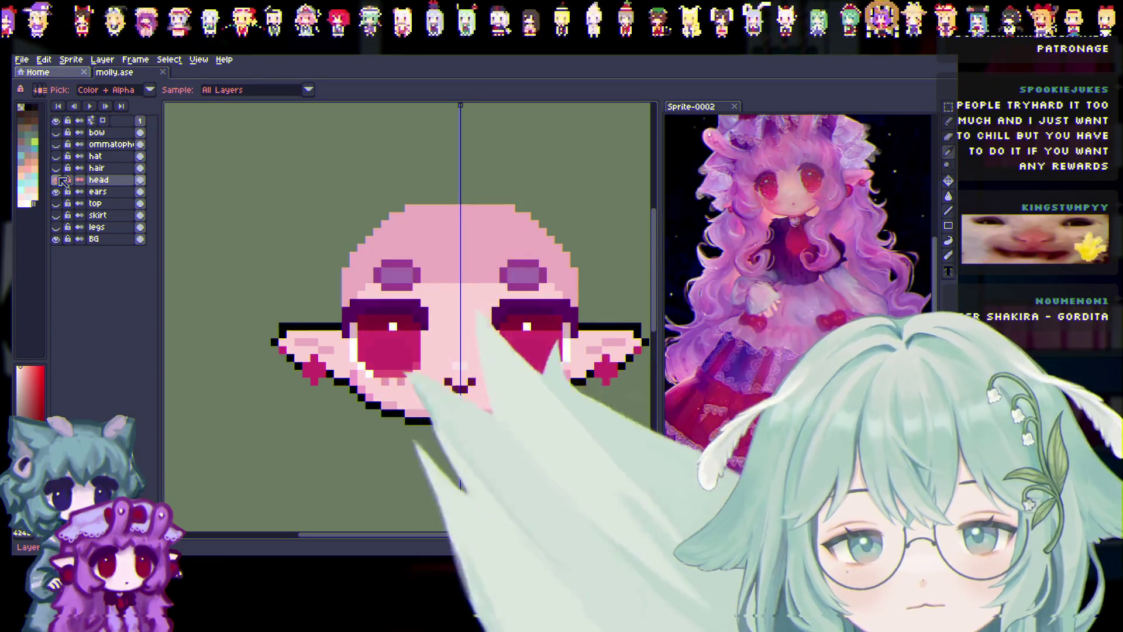
pyautogui.click(57, 180)
pyautogui.click(56, 192)
pyautogui.click(56, 179)
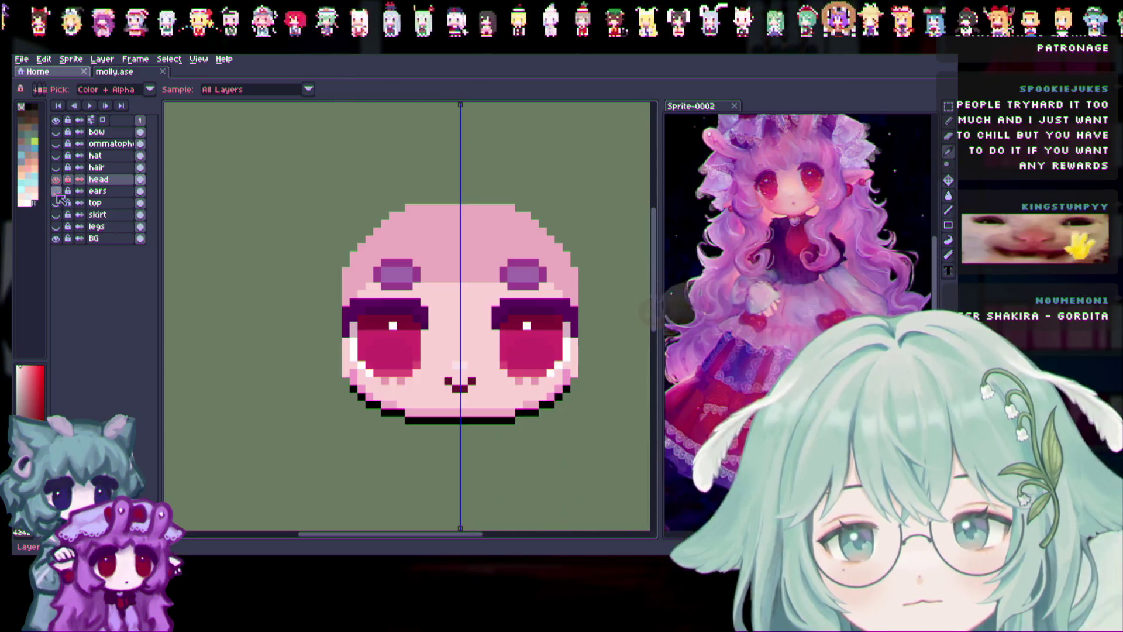
pyautogui.click(56, 179)
pyautogui.click(57, 180)
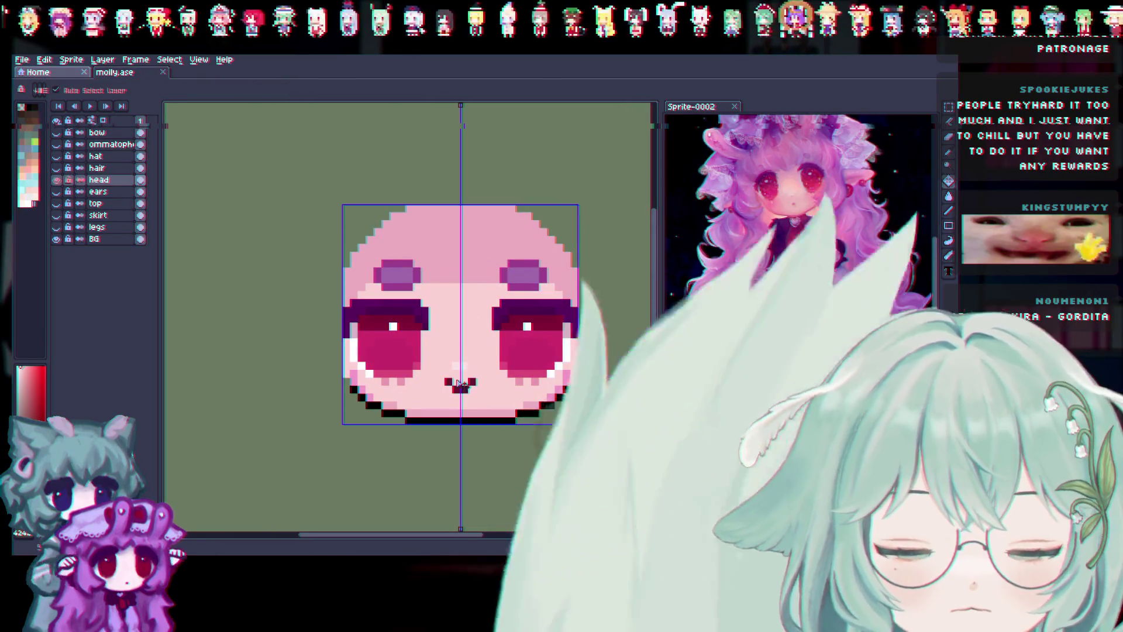
# Duplicate the head layer and rename the copy 'face'.
pyautogui.rightClick(120, 186)
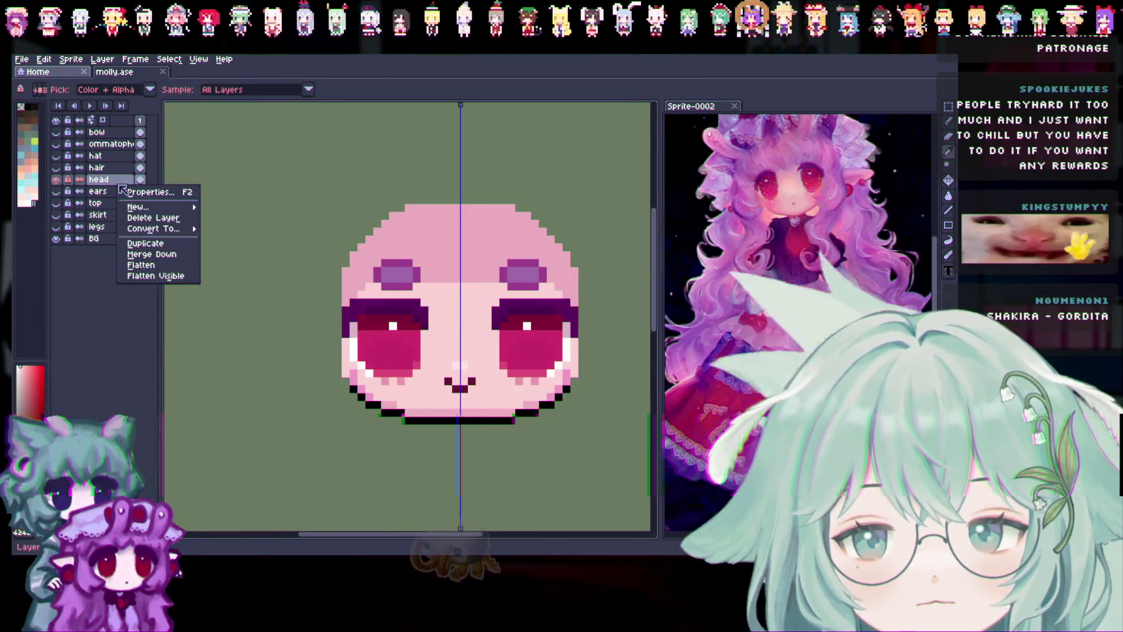
pyautogui.click(145, 244)
pyautogui.doubleClick(108, 179)
pyautogui.write('face')
pyautogui.press('Return')
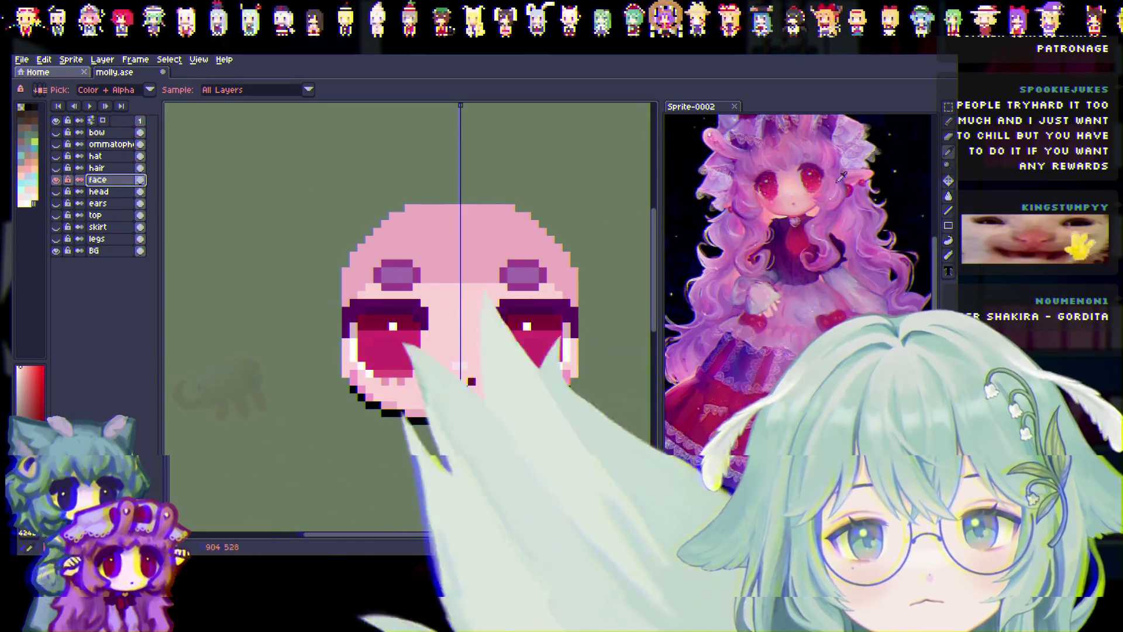
# Erase the skin around and between the eyes, the upper head and the chin outline.
pyautogui.click(949, 136)
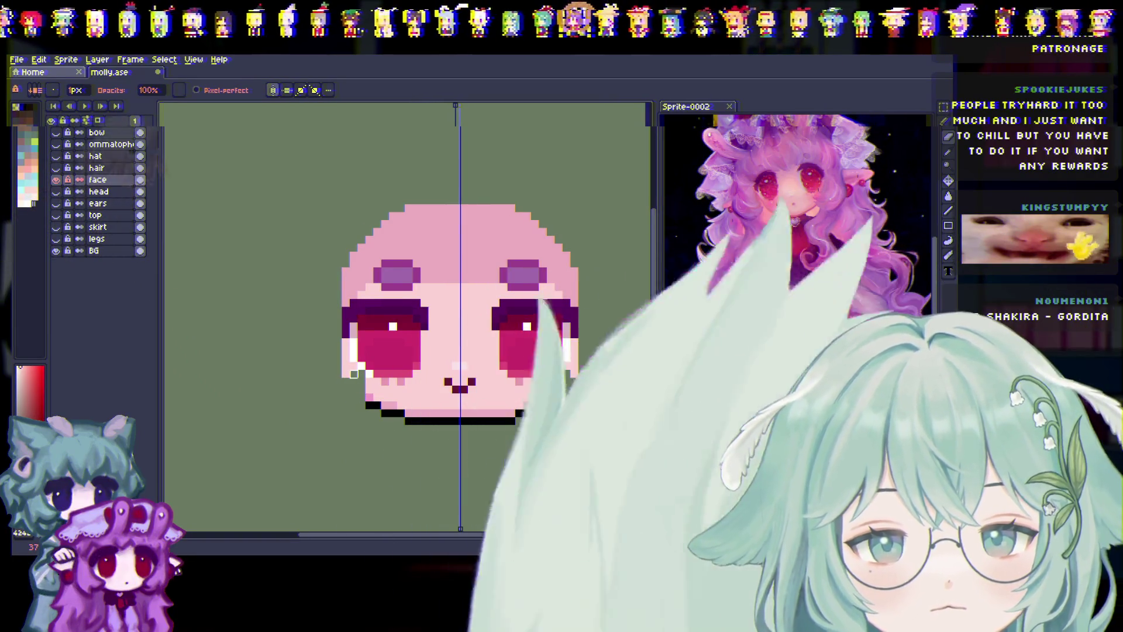
pyautogui.hotkey('ctrl', 'z')
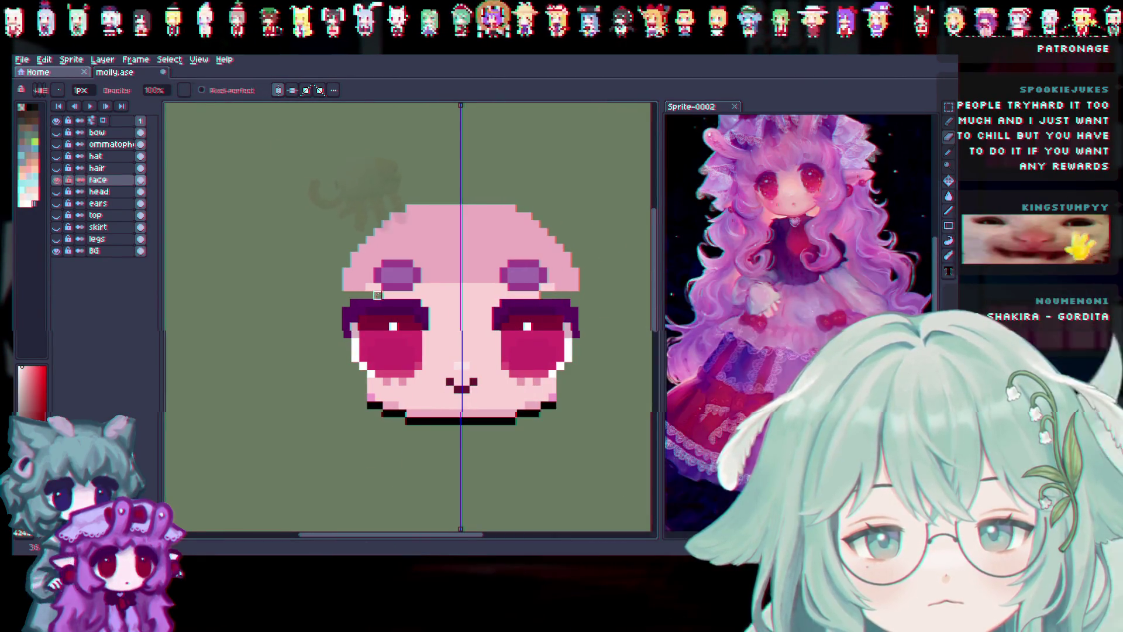
pyautogui.moveTo(443, 294); pyautogui.dragTo(426, 290)
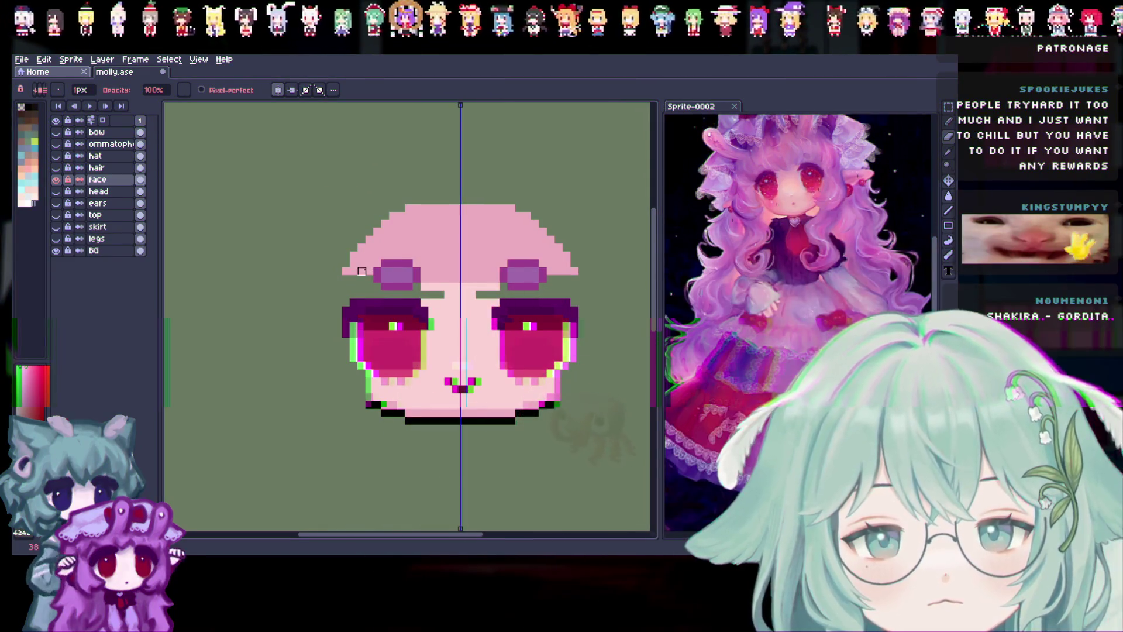
pyautogui.moveTo(370, 255); pyautogui.dragTo(353, 271)
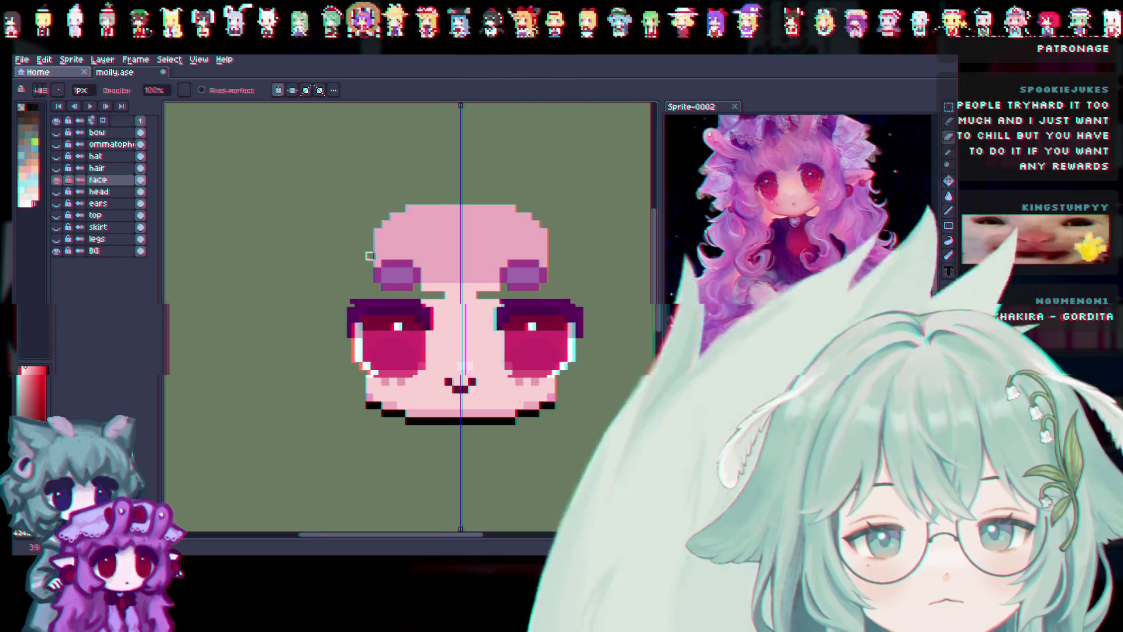
pyautogui.moveTo(401, 257); pyautogui.dragTo(497, 246)
pyautogui.moveTo(369, 231)
pyautogui.mouseDown()
pyautogui.moveTo(549, 208)
pyautogui.moveTo(459, 240)
pyautogui.moveTo(433, 287)
pyautogui.moveTo(464, 287)
pyautogui.moveTo(433, 318)
pyautogui.mouseUp()
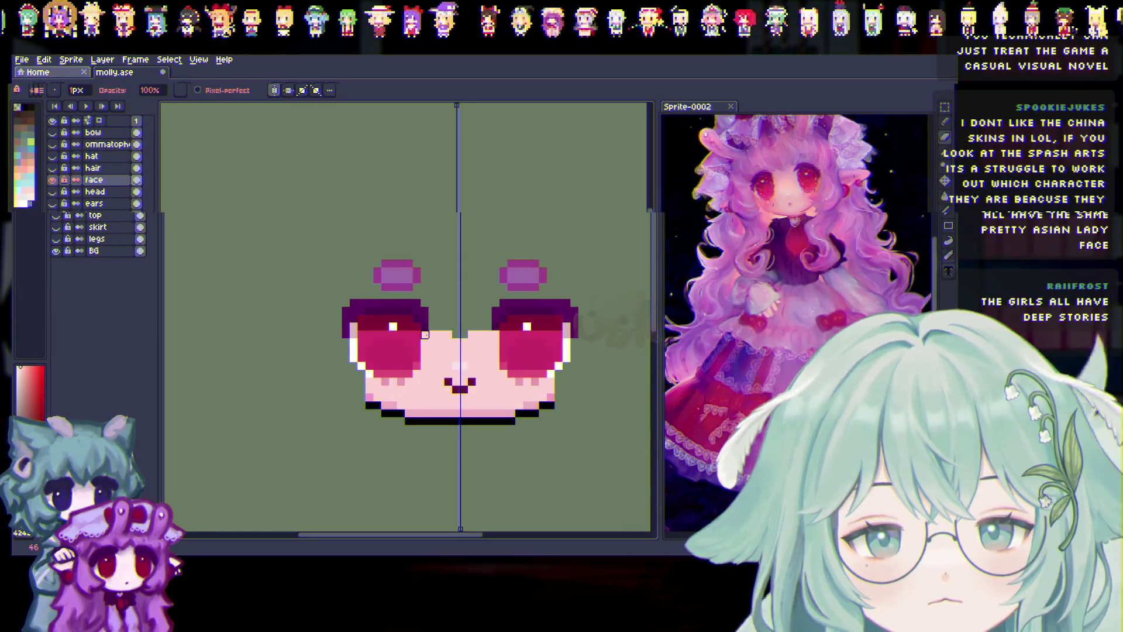
pyautogui.moveTo(475, 343); pyautogui.dragTo(423, 343)
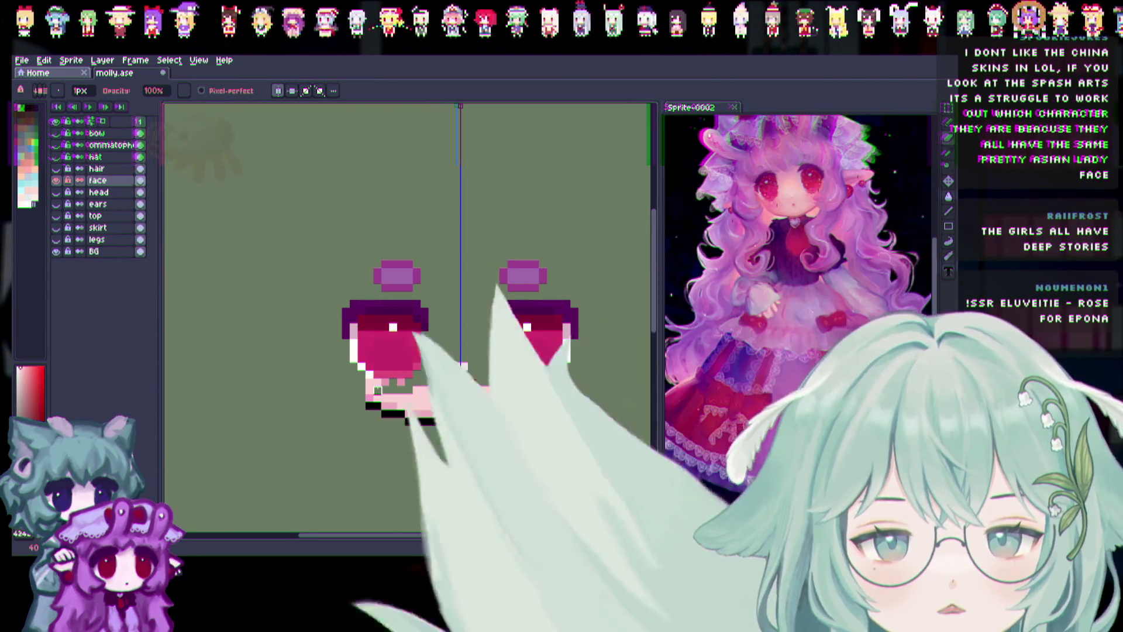
pyautogui.moveTo(370, 381)
pyautogui.mouseDown()
pyautogui.moveTo(432, 414)
pyautogui.moveTo(425, 390)
pyautogui.mouseUp()
# Switch to the Move tool and make the head layer visible beneath the face features.
pyautogui.press('v')
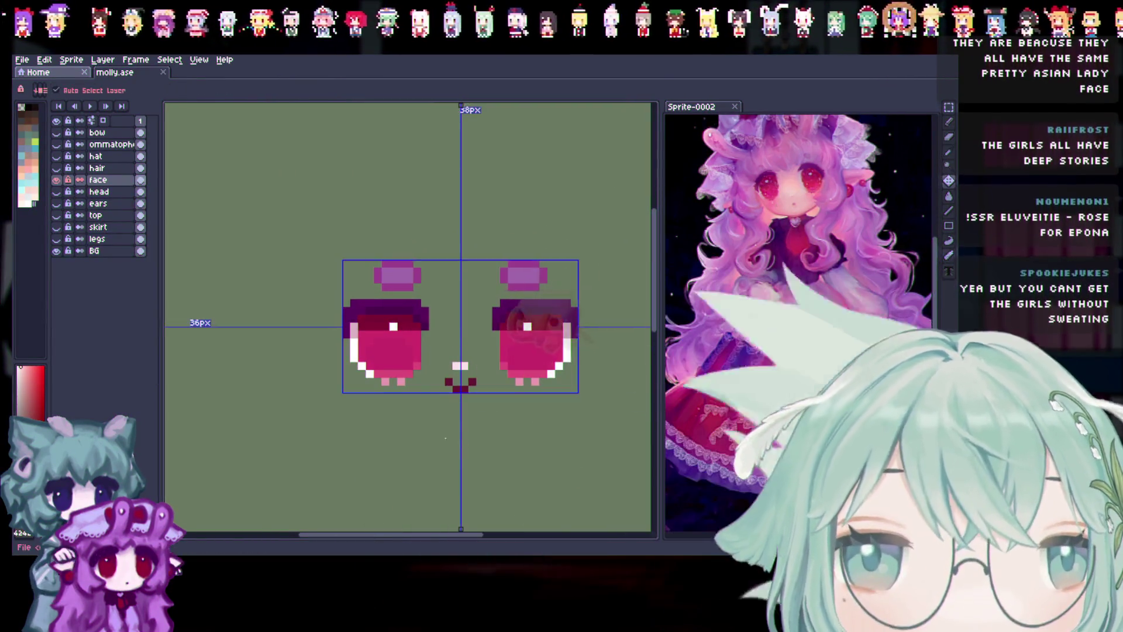
pyautogui.click(56, 192)
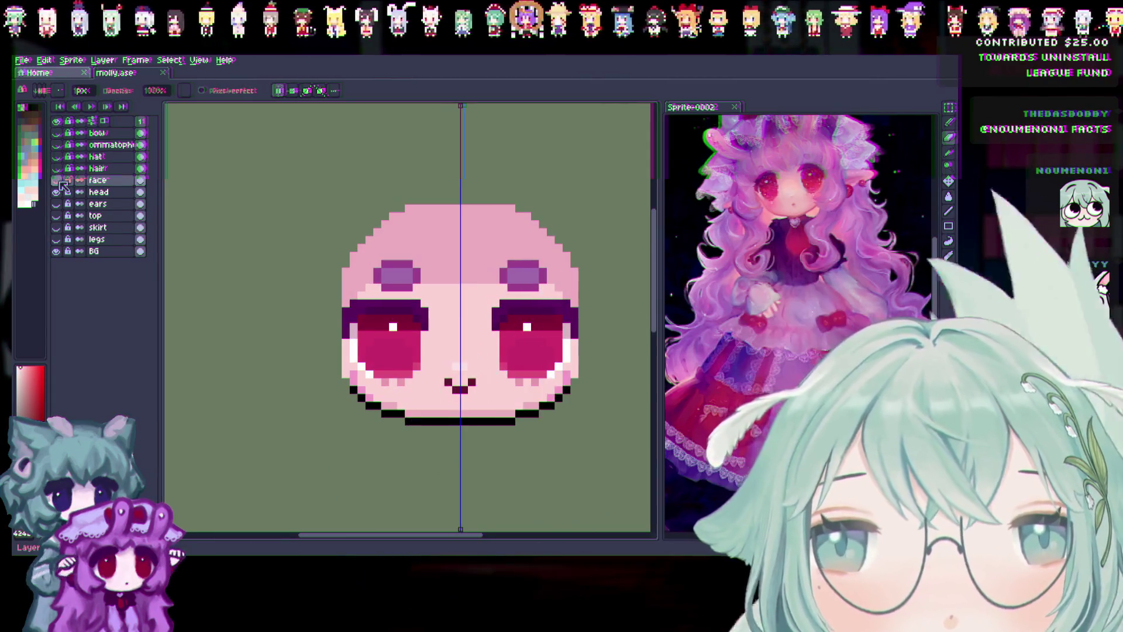
# Select the head layer, sample its skin pink, and paint over both eyebrows with the Pencil.
pyautogui.click(57, 192)
pyautogui.click(57, 192)
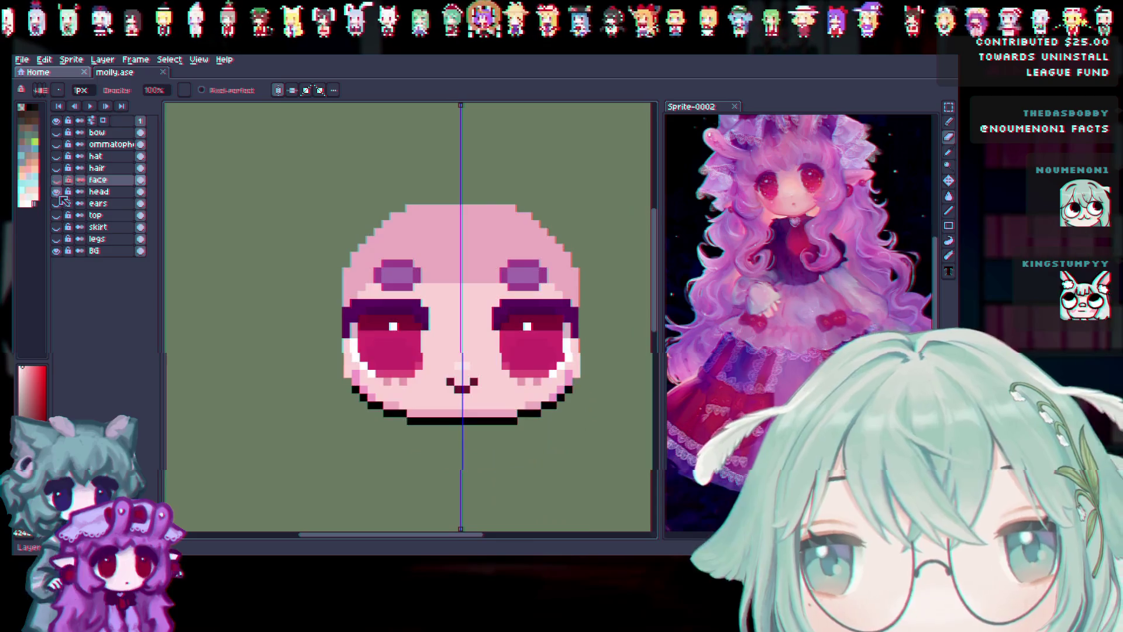
pyautogui.click(99, 192)
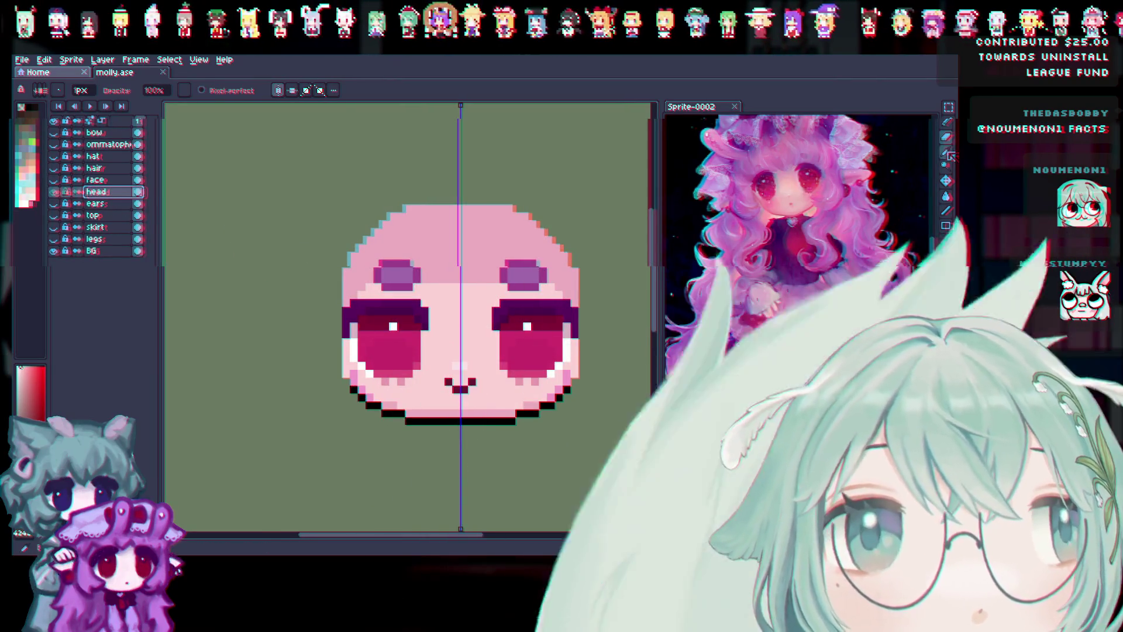
pyautogui.click(949, 153)
pyautogui.click(949, 123)
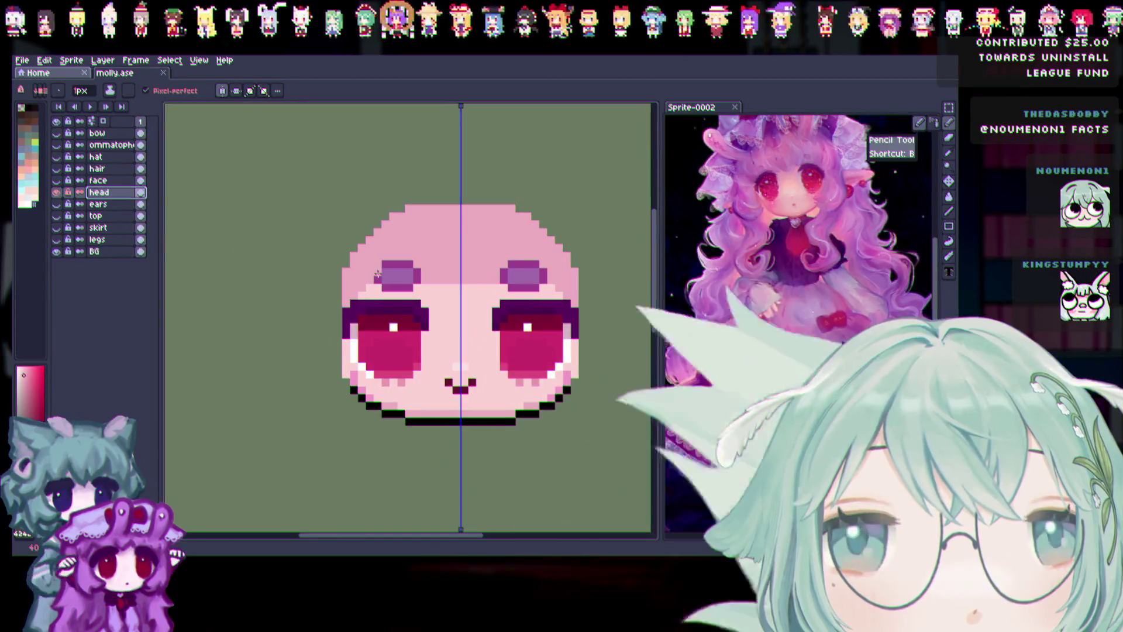
pyautogui.moveTo(370, 277); pyautogui.dragTo(393, 268)
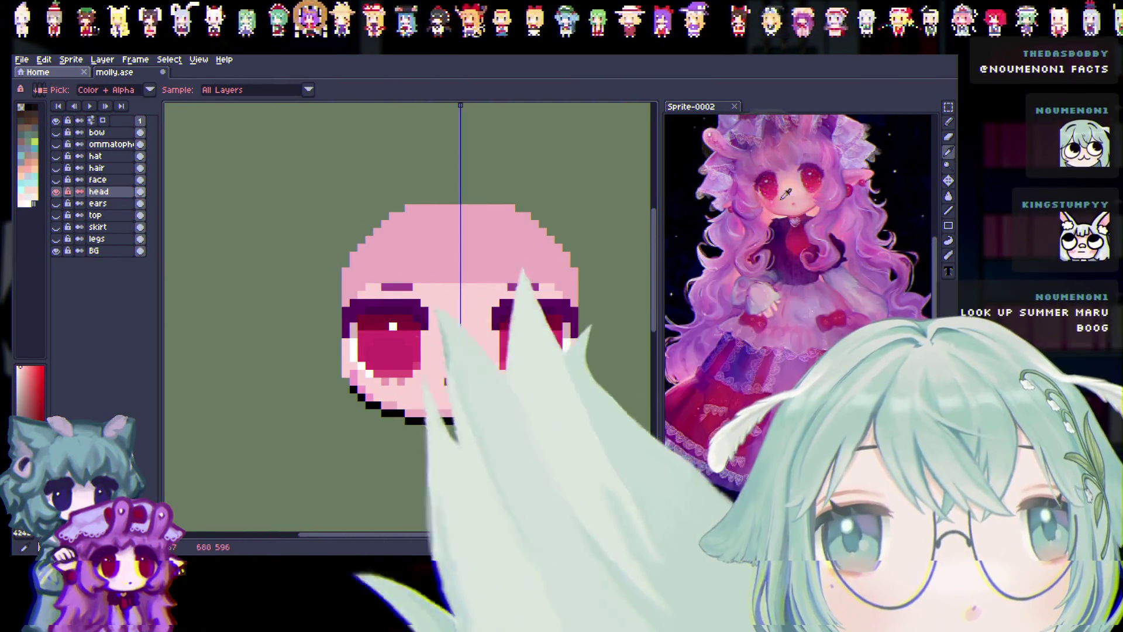
pyautogui.click(919, 118)
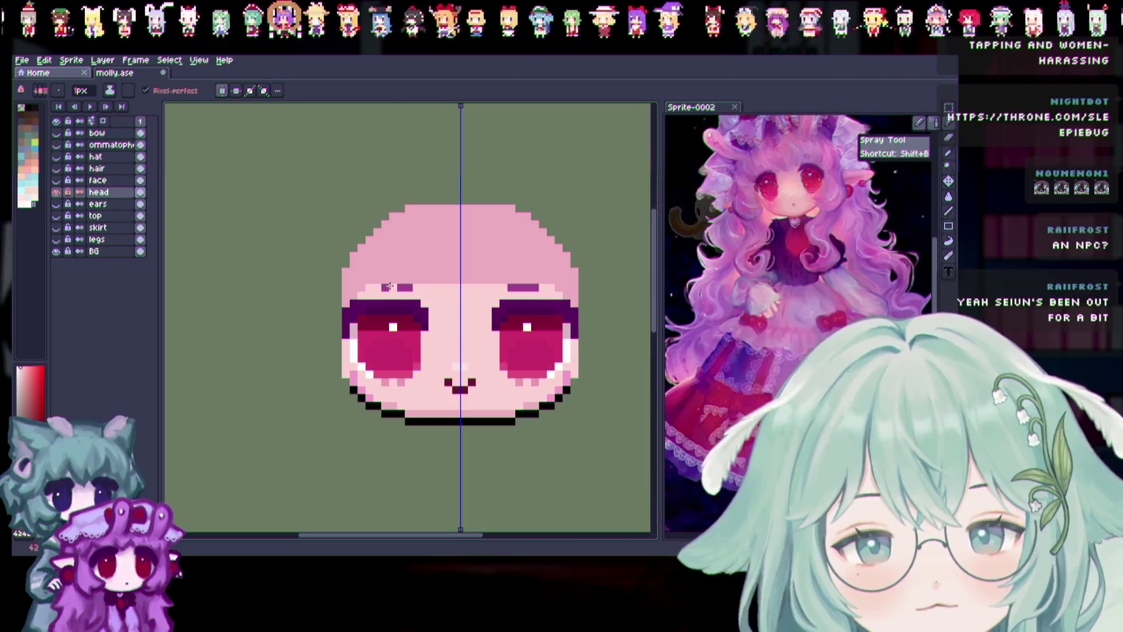
# Erase both brows and paint the eye edges skin pink on the head layer, then show the face layer.
pyautogui.moveTo(381, 286); pyautogui.dragTo(415, 287)
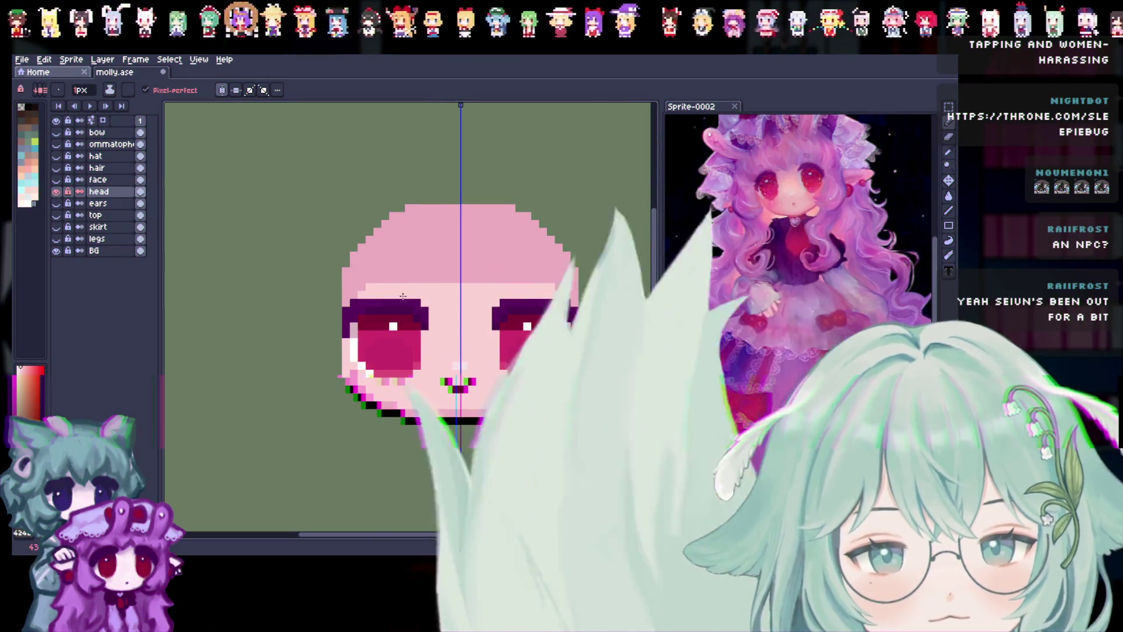
pyautogui.click(57, 192)
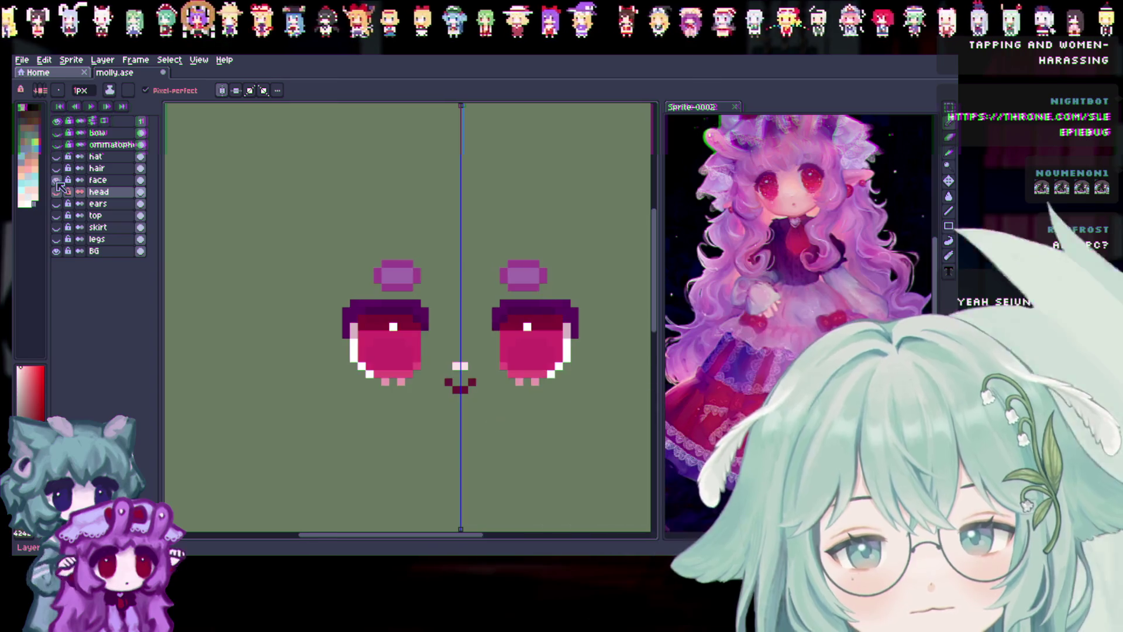
pyautogui.click(57, 192)
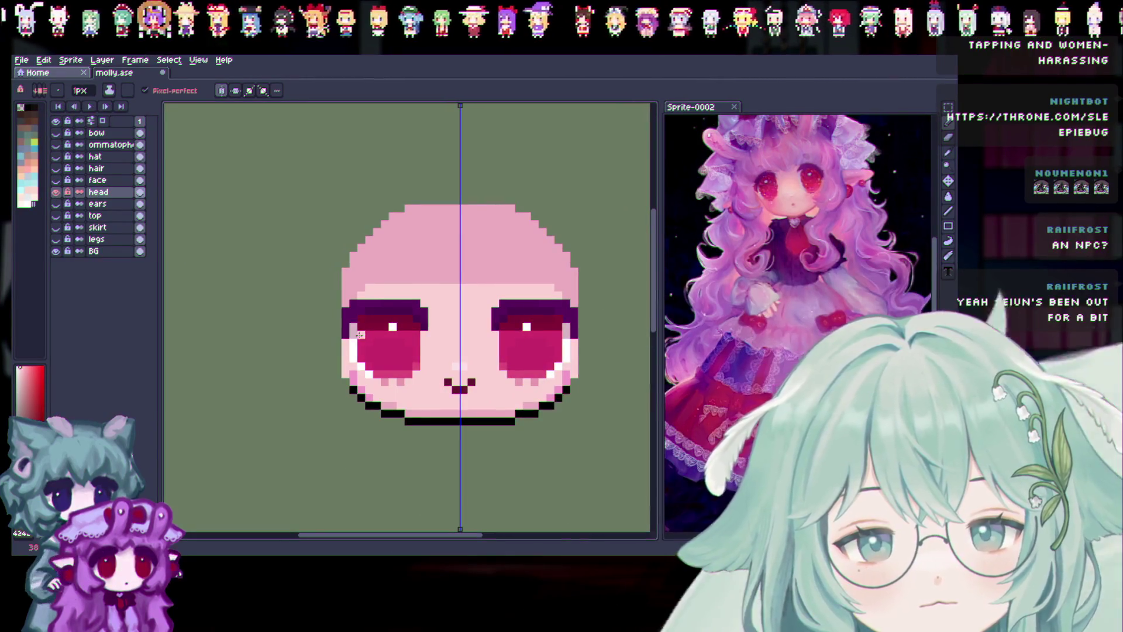
pyautogui.moveTo(346, 328)
pyautogui.mouseDown()
pyautogui.moveTo(348, 309)
pyautogui.moveTo(420, 306)
pyautogui.mouseUp()
pyautogui.moveTo(348, 316)
pyautogui.mouseDown()
pyautogui.moveTo(426, 319)
pyautogui.moveTo(418, 337)
pyautogui.moveTo(351, 353)
pyautogui.moveTo(469, 383)
pyautogui.mouseUp()
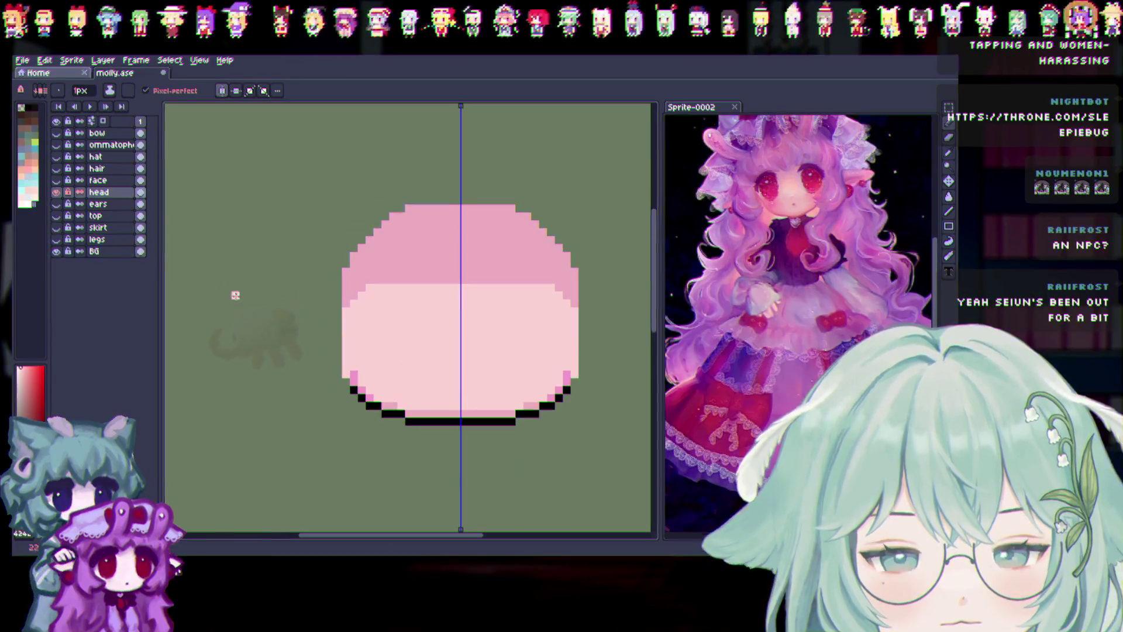
pyautogui.click(56, 180)
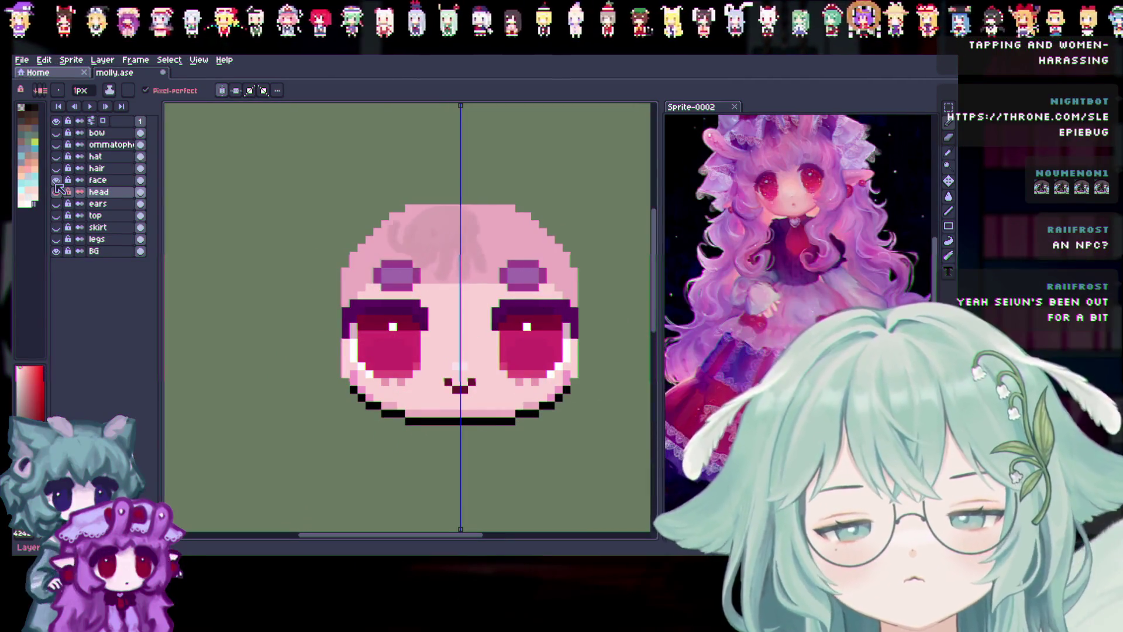
pyautogui.click(57, 185)
pyautogui.click(57, 186)
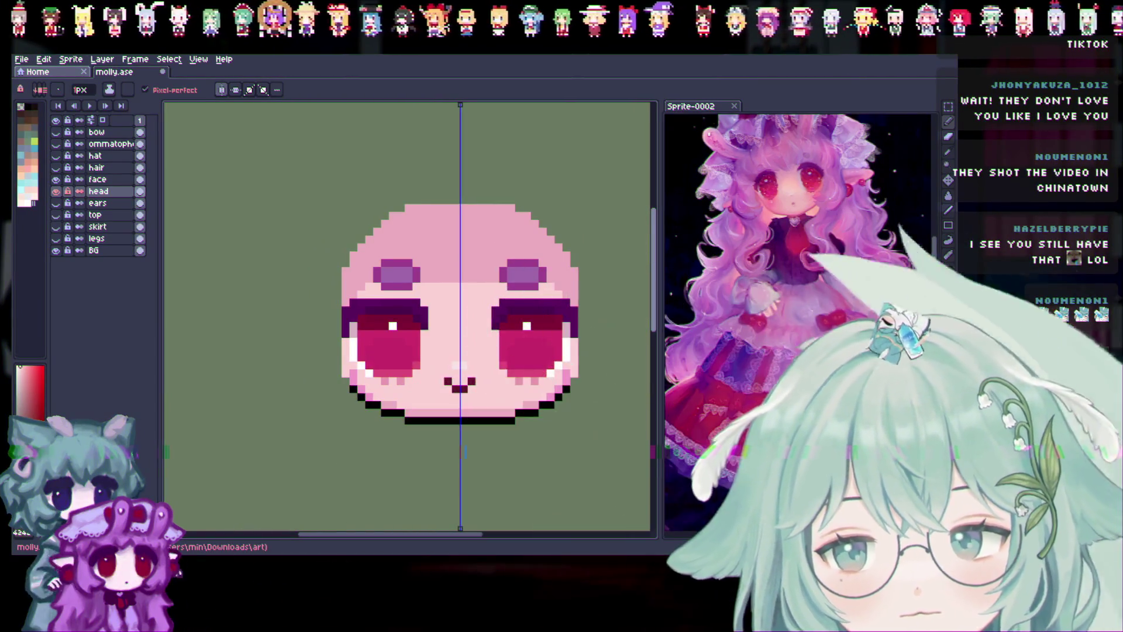
pyautogui.scroll(1, 658, 267)
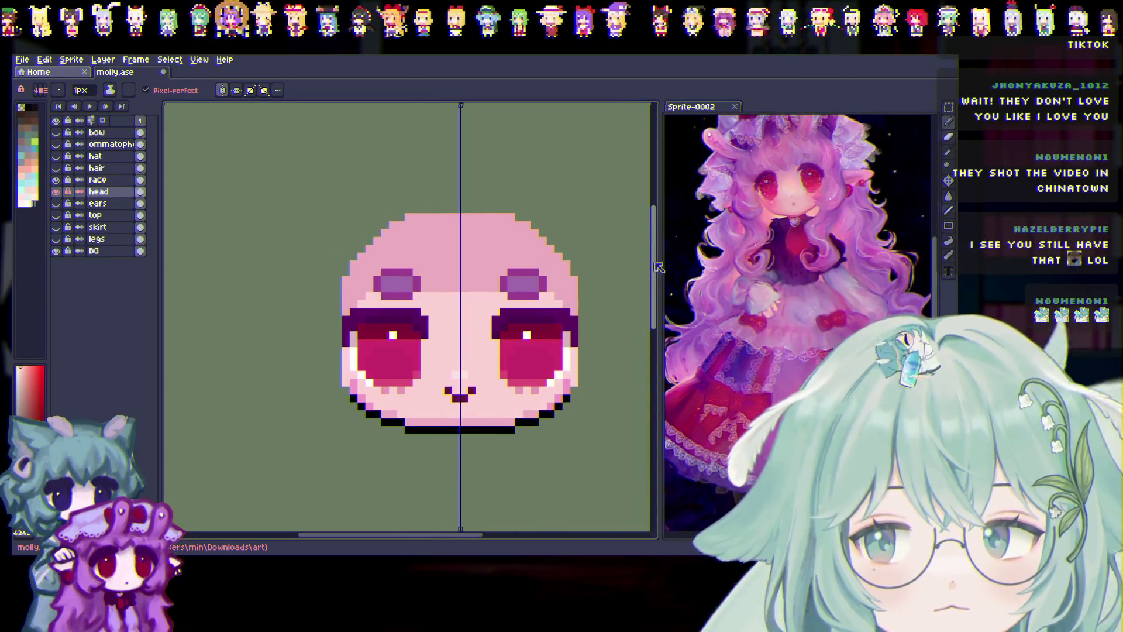
# With the face finished, switch from the Pencil to the Eyedropper to sample a colour.
pyautogui.scroll(-1, 659, 268)
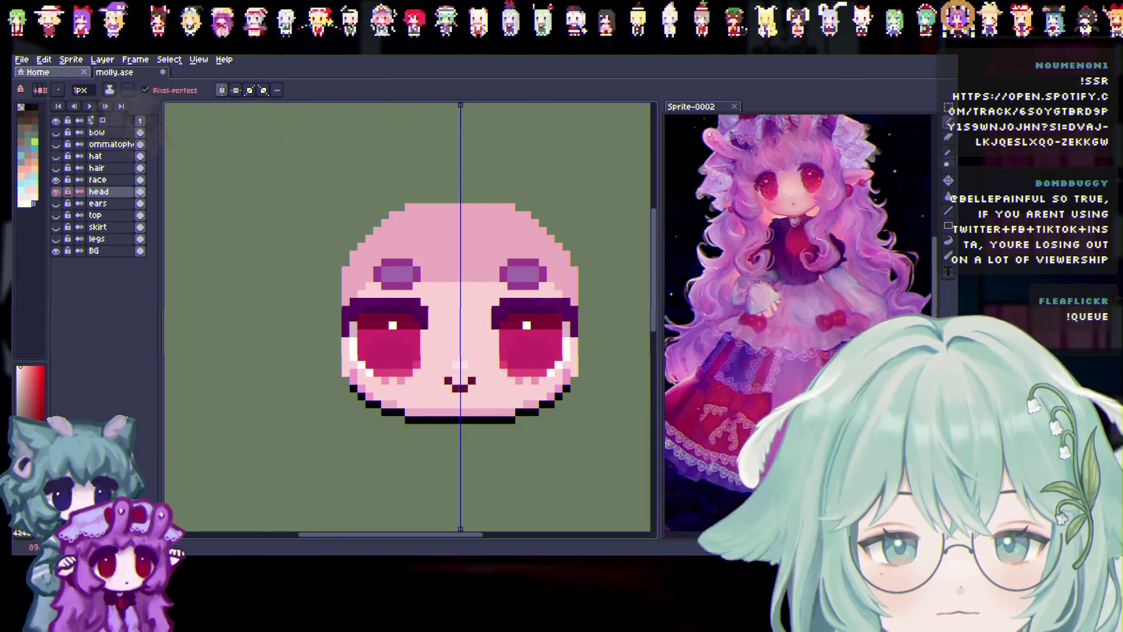
pyautogui.press('i')
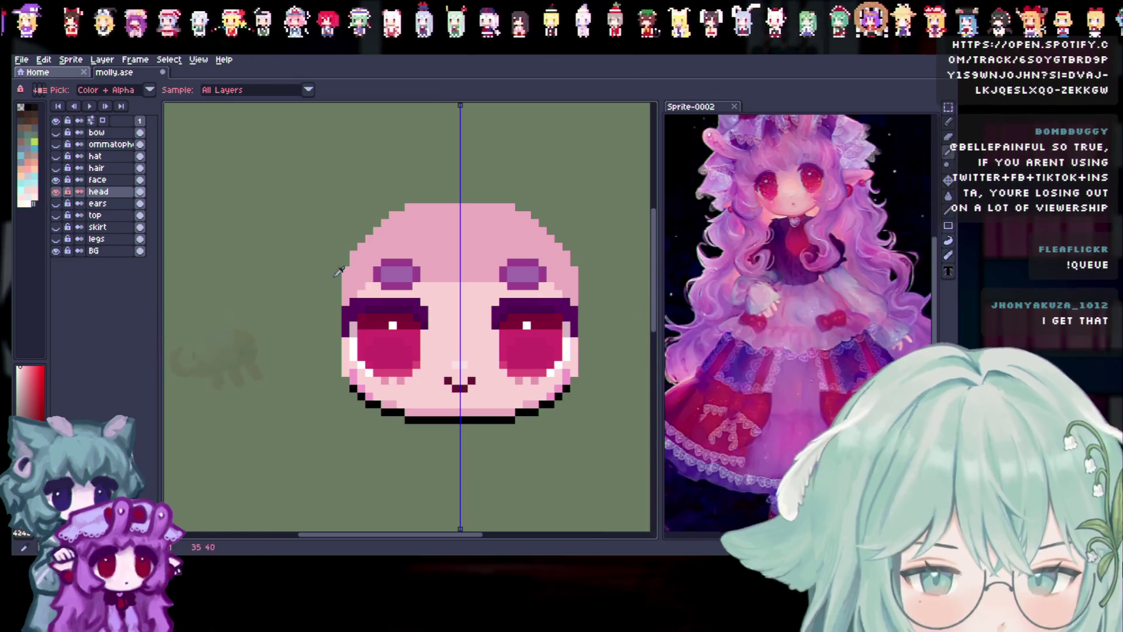
pyautogui.scroll(1, 517, 319)
pyautogui.scroll(-1, 533, 453)
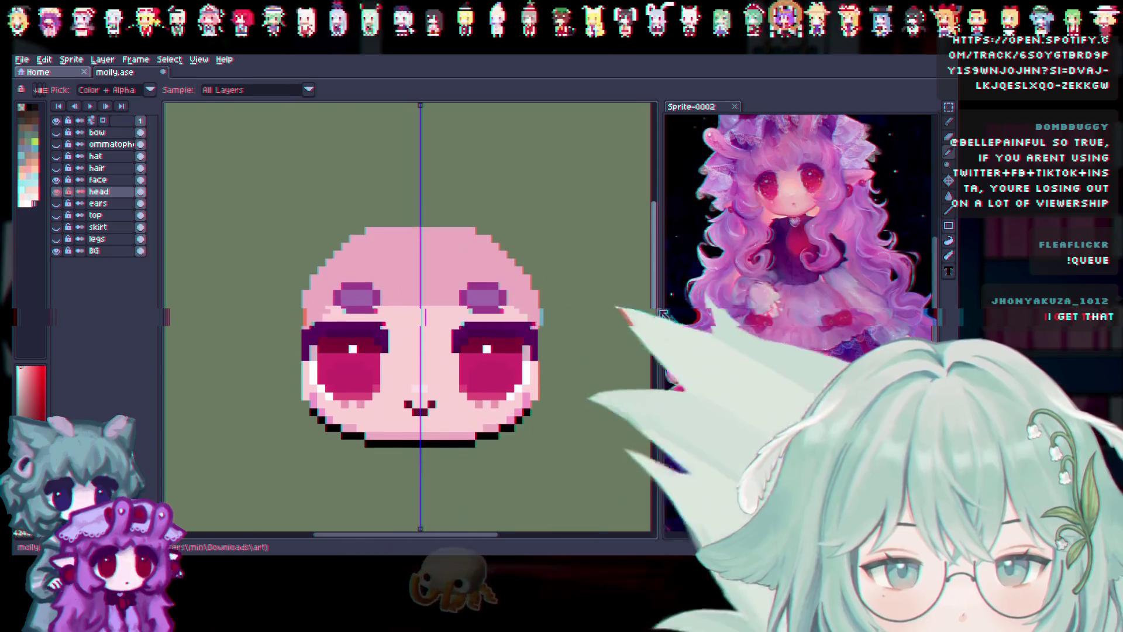
pyautogui.scroll(-1, 327, 287)
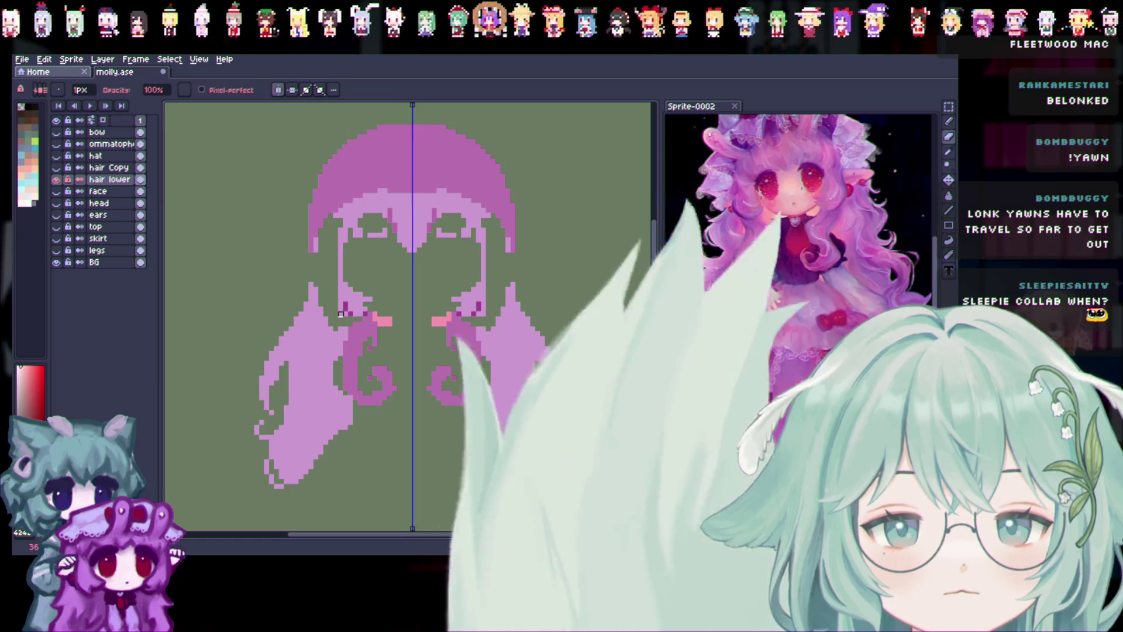
# Touch up the strand by the left eye, then erase the fringe and top hair dome with a 3px eraser.
pyautogui.moveTo(365, 316)
pyautogui.mouseDown()
pyautogui.moveTo(341, 291)
pyautogui.moveTo(375, 300)
pyautogui.moveTo(341, 260)
pyautogui.mouseUp()
pyautogui.press('+')
pyautogui.press('+')
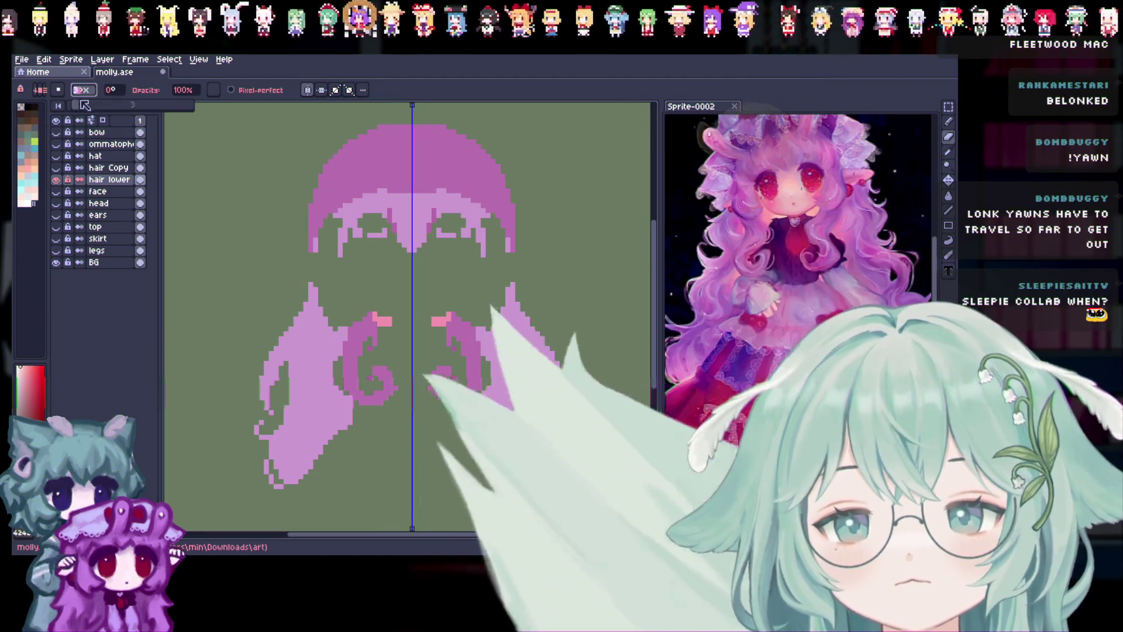
pyautogui.moveTo(316, 236); pyautogui.dragTo(483, 246)
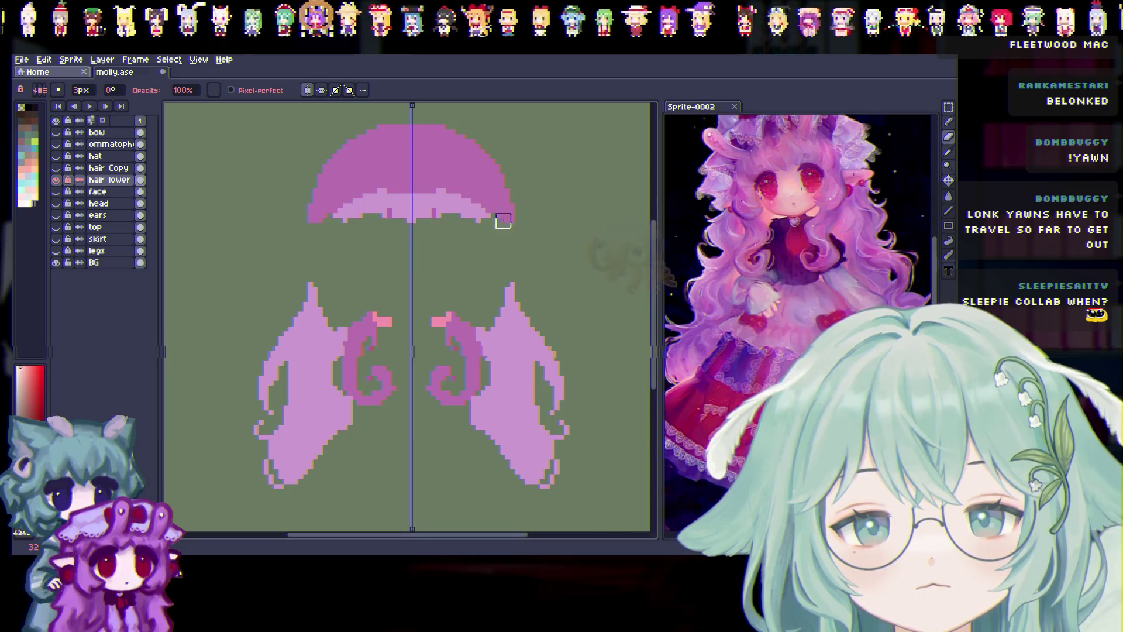
pyautogui.moveTo(444, 182)
pyautogui.mouseDown()
pyautogui.moveTo(333, 135)
pyautogui.moveTo(390, 122)
pyautogui.mouseUp()
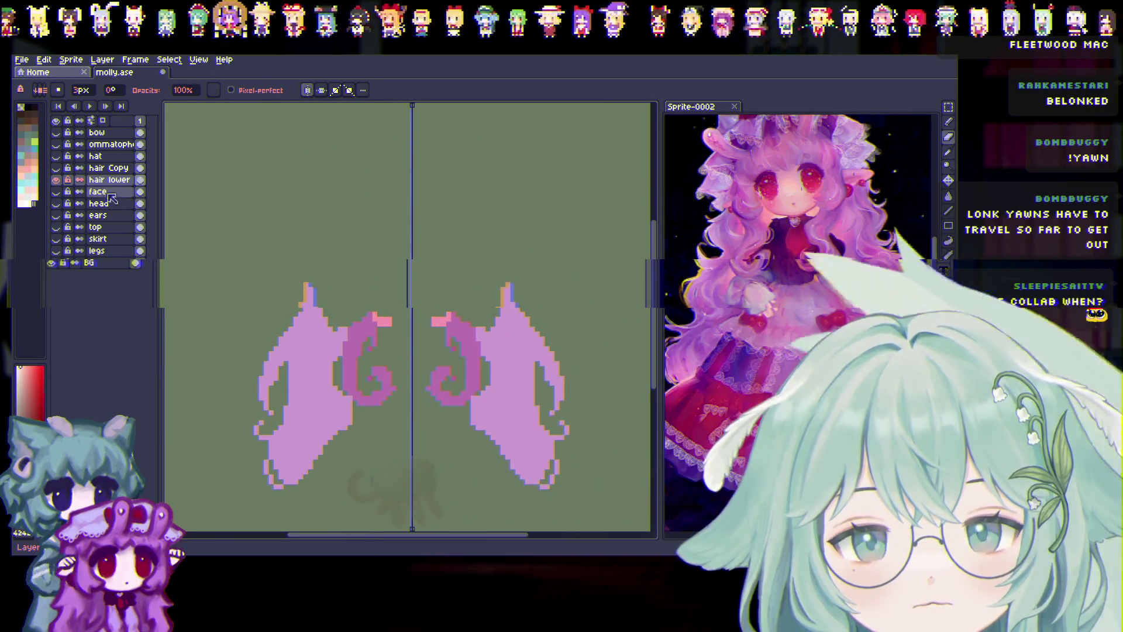
# Duplicate the hair lower layer as a new layer named Curls.
pyautogui.click(123, 239)
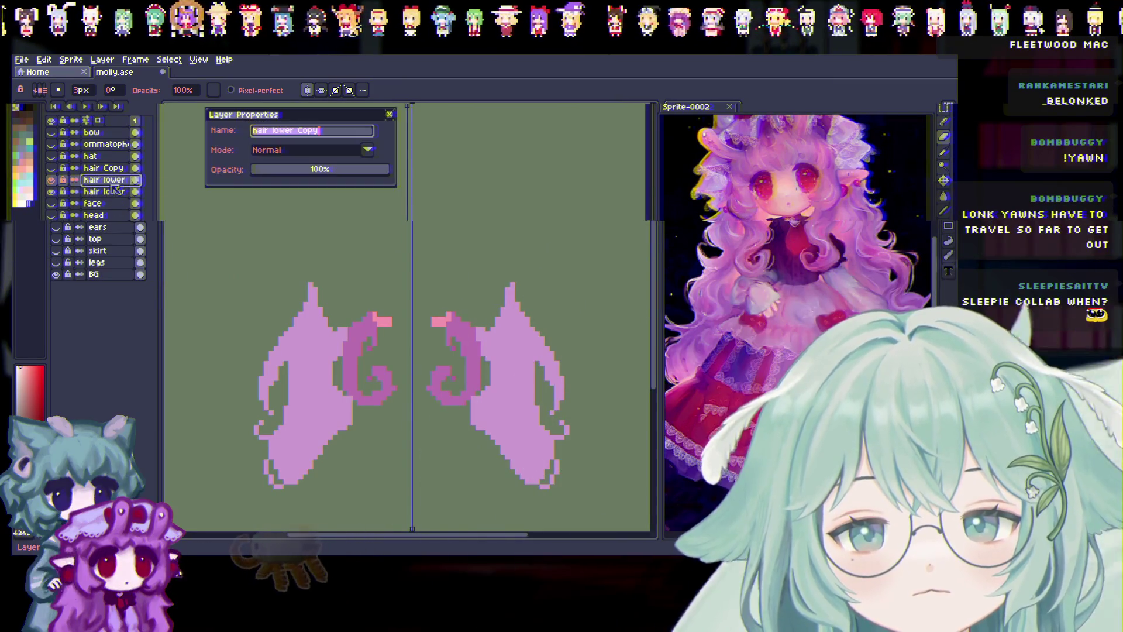
pyautogui.write('Curl')
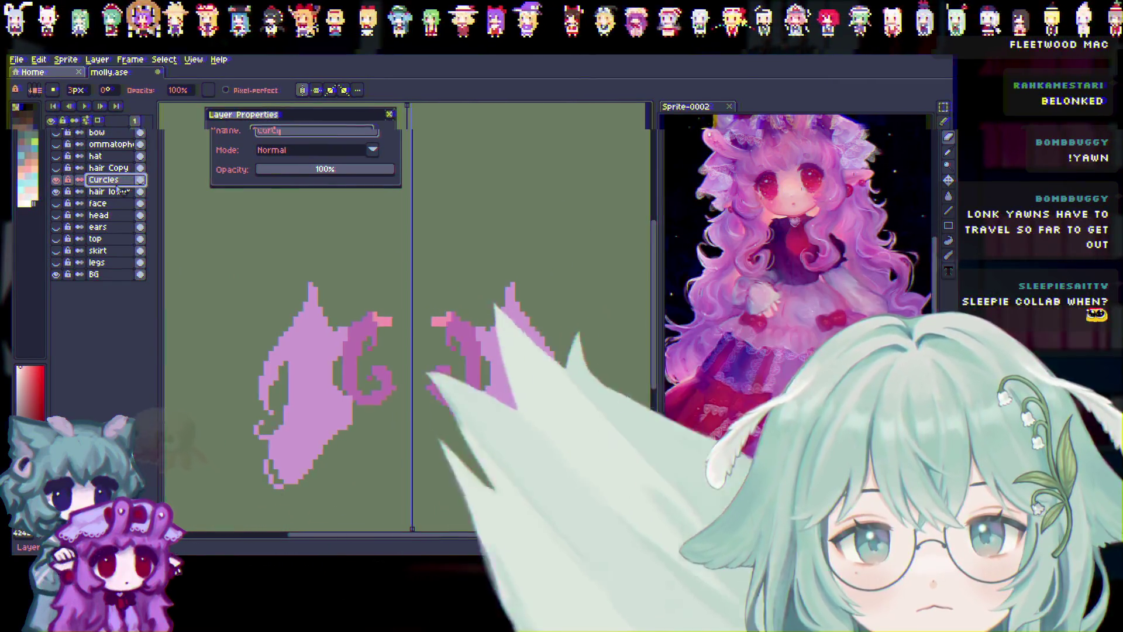
pyautogui.press('Return')
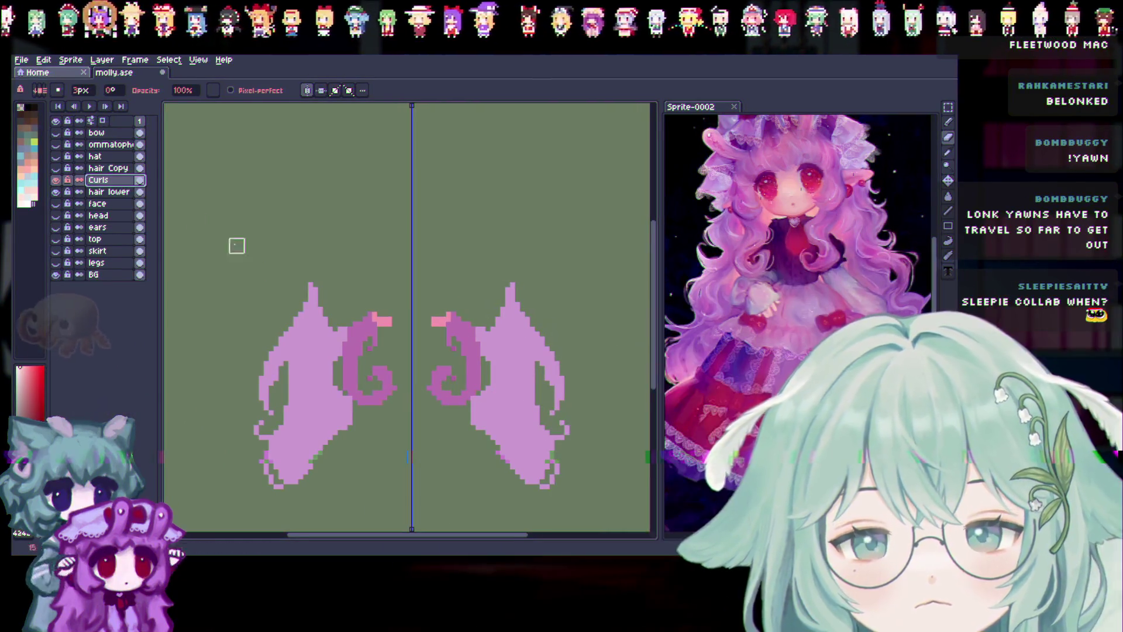
pyautogui.scroll(1, 445, 389)
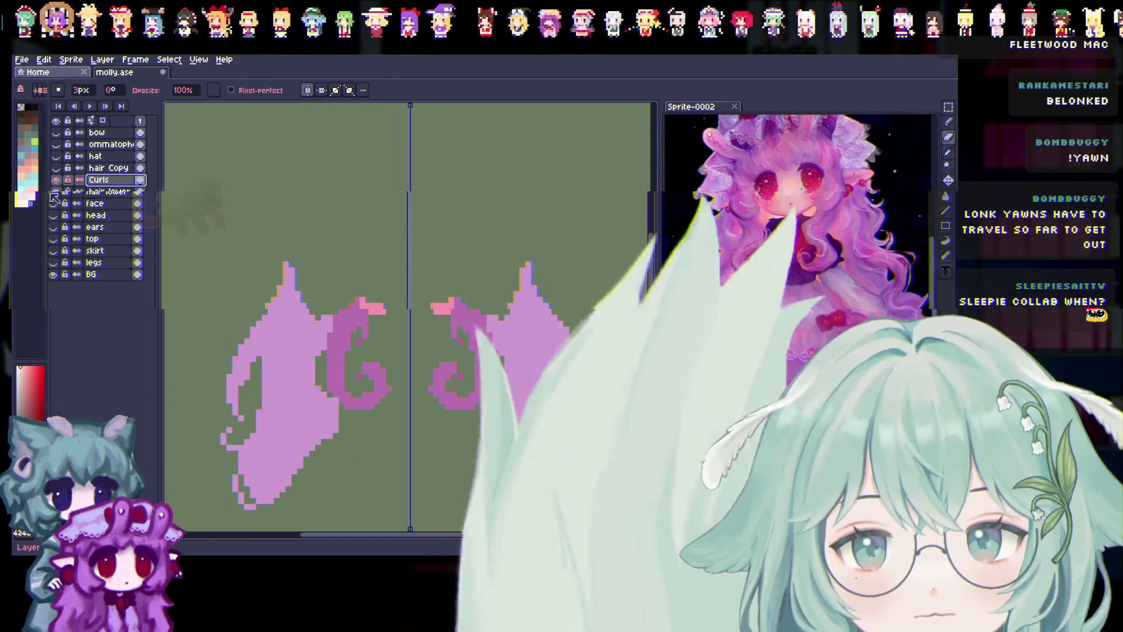
# On Curls, erase the long hair bodies so only the two spiral curls remain.
pyautogui.moveTo(296, 293); pyautogui.dragTo(222, 448)
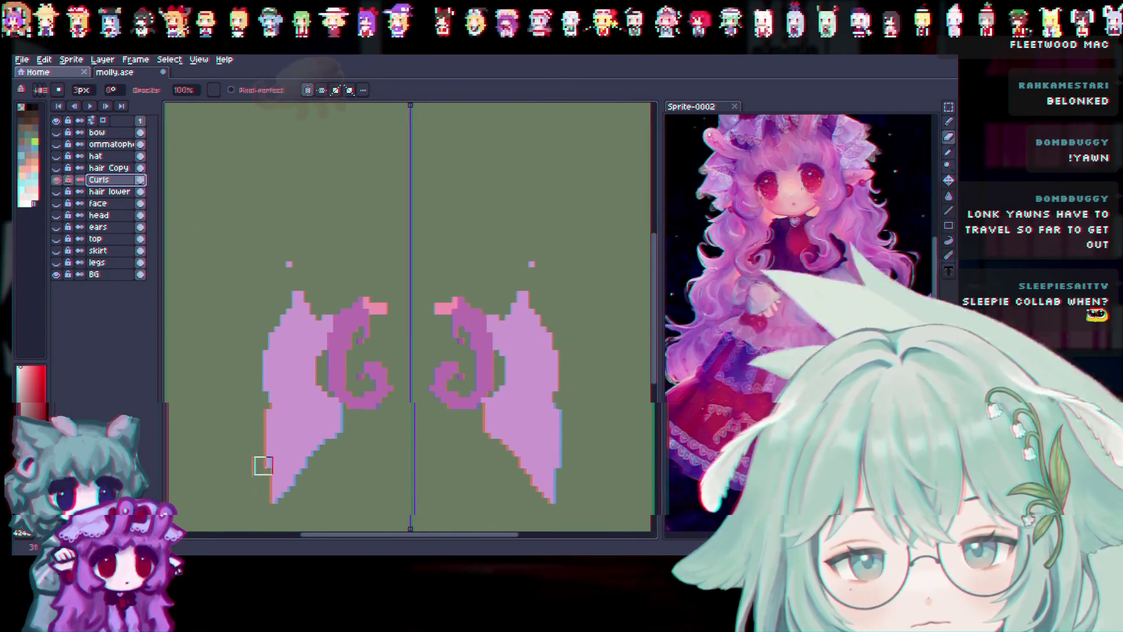
pyautogui.moveTo(263, 488); pyautogui.dragTo(271, 307)
pyautogui.moveTo(289, 371)
pyautogui.mouseDown()
pyautogui.moveTo(303, 359)
pyautogui.moveTo(318, 431)
pyautogui.moveTo(326, 411)
pyautogui.moveTo(328, 430)
pyautogui.mouseUp()
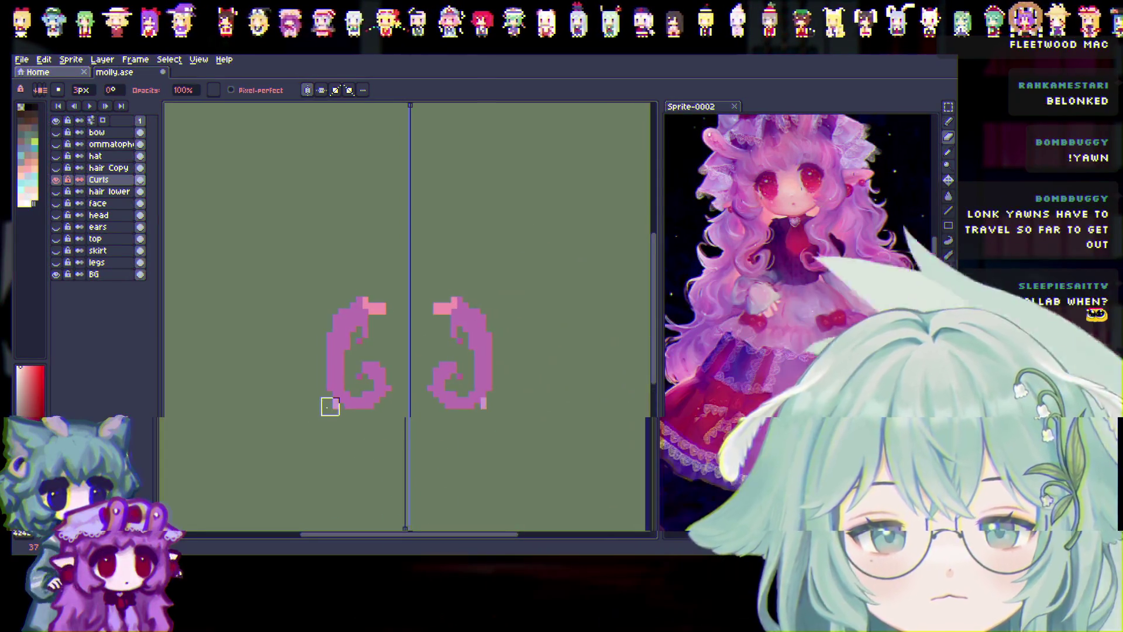
pyautogui.moveTo(391, 302); pyautogui.dragTo(384, 294)
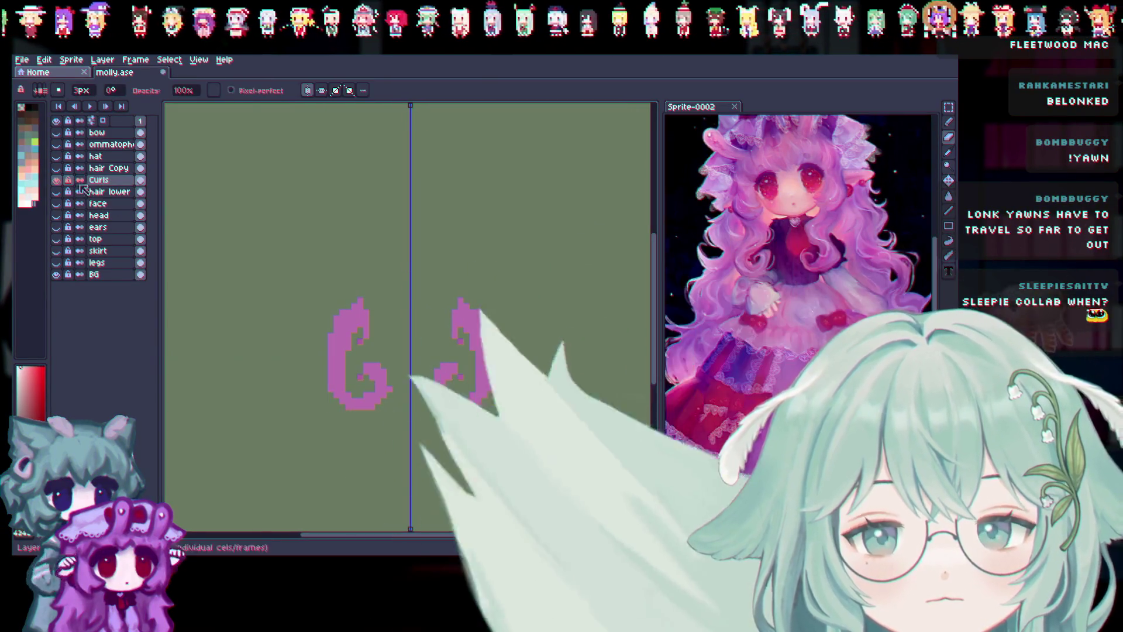
# Hide Curls and erase the curl strands from the hair lower layer.
pyautogui.click(57, 180)
pyautogui.click(56, 191)
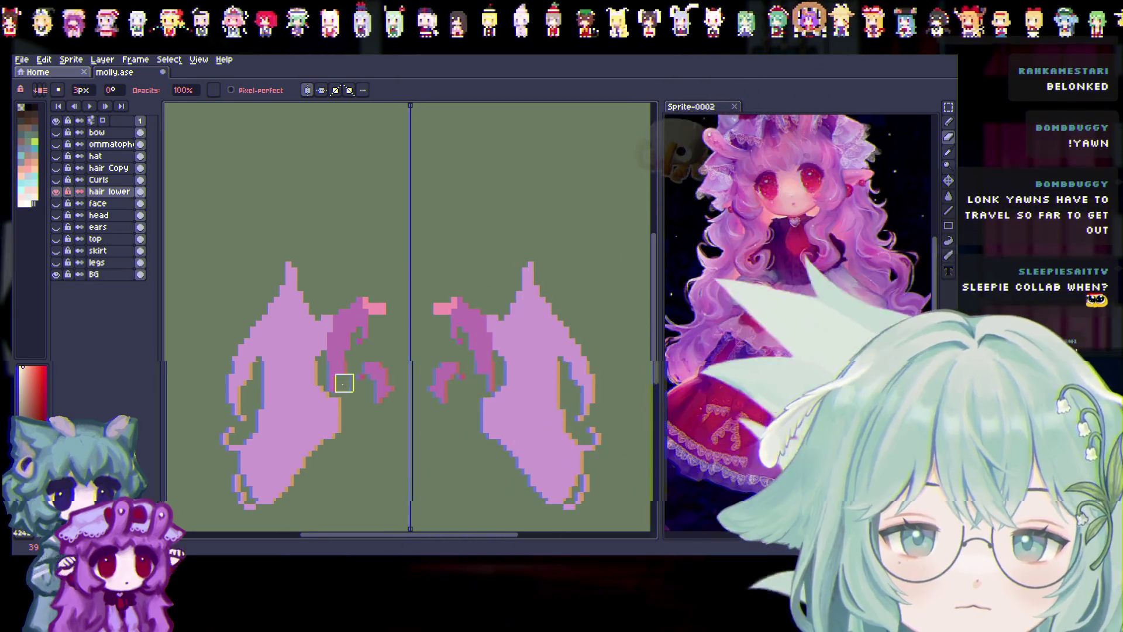
pyautogui.moveTo(345, 330)
pyautogui.mouseDown()
pyautogui.moveTo(338, 321)
pyautogui.moveTo(366, 300)
pyautogui.mouseUp()
pyautogui.moveTo(383, 365)
pyautogui.mouseDown()
pyautogui.moveTo(371, 371)
pyautogui.moveTo(401, 394)
pyautogui.mouseUp()
pyautogui.scroll(-1, 407, 419)
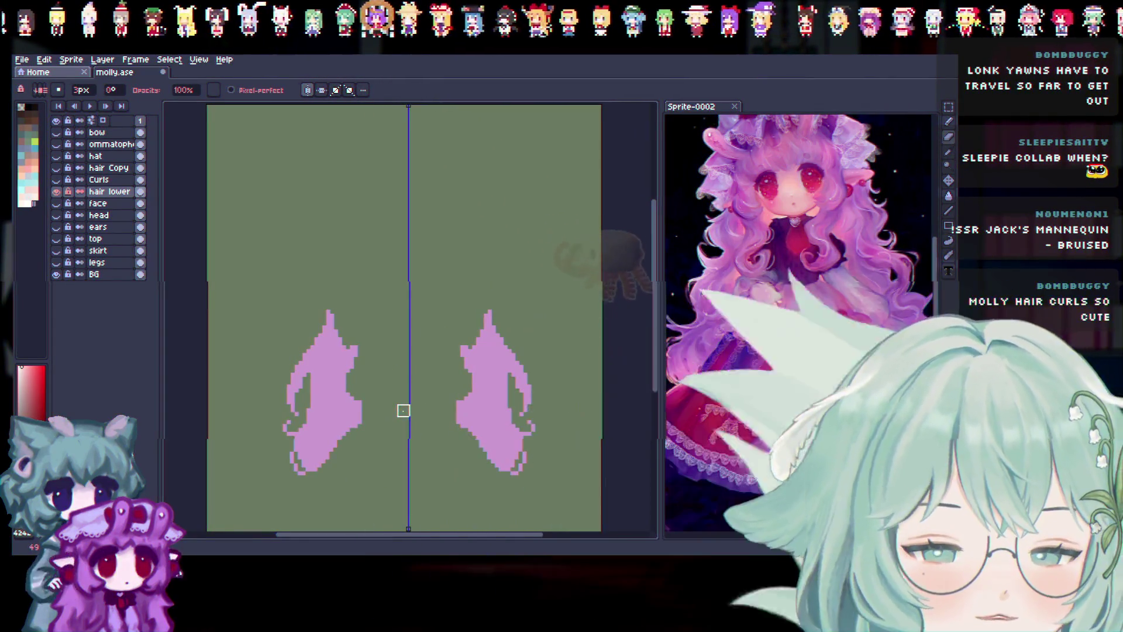
# Hide Curls, compare the top hair on and off, and select the hair Copy layer.
pyautogui.click(61, 182)
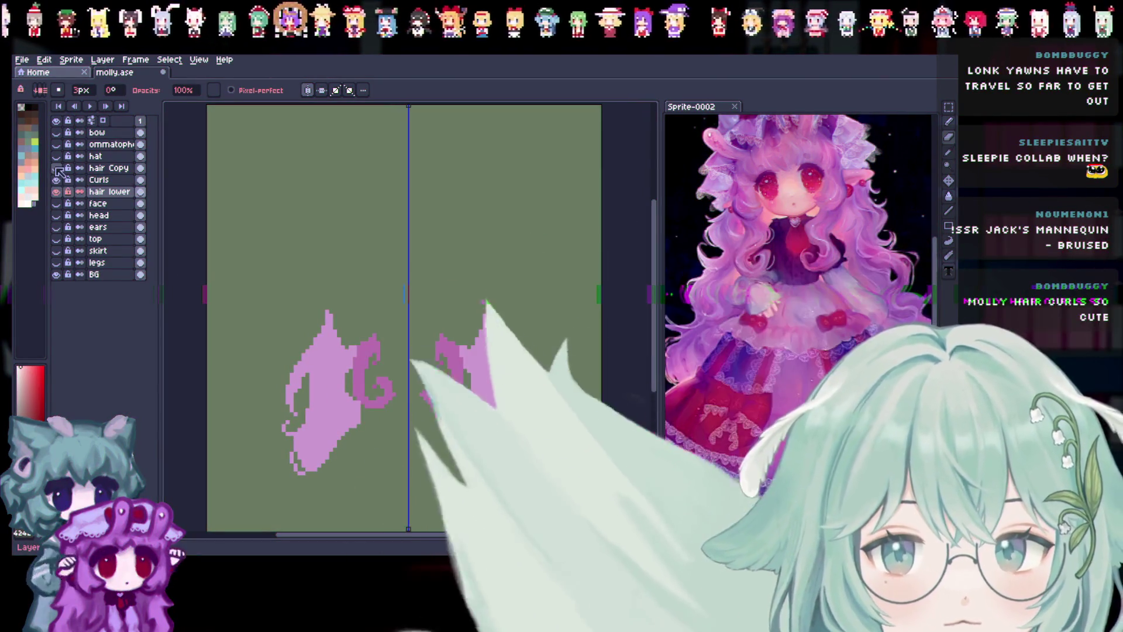
pyautogui.click(57, 169)
pyautogui.click(57, 168)
pyautogui.click(56, 169)
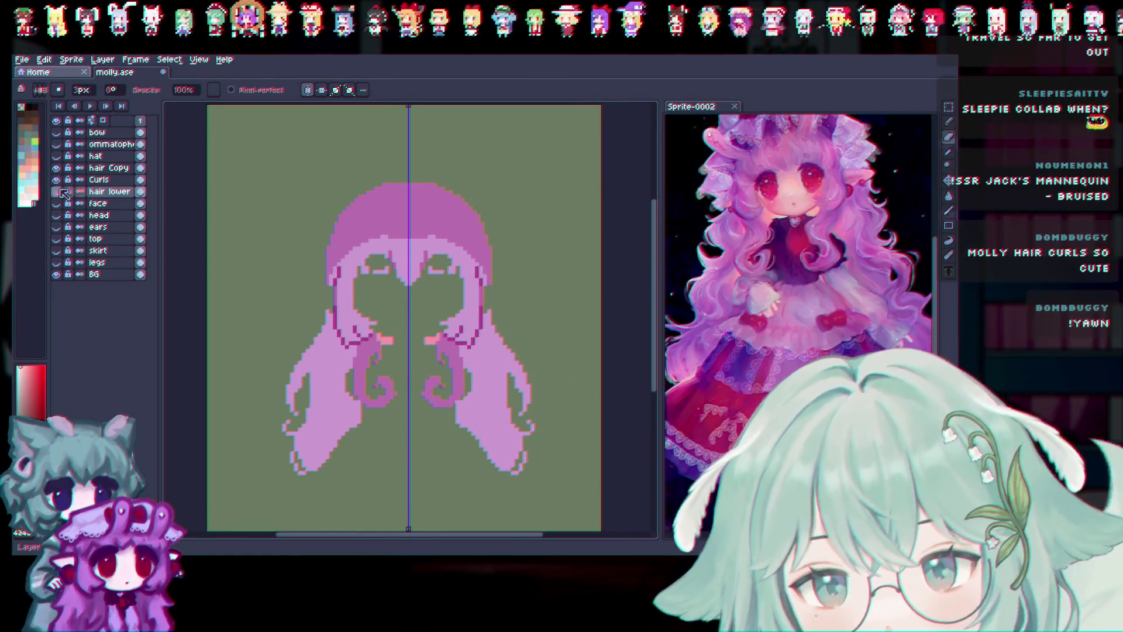
pyautogui.click(108, 168)
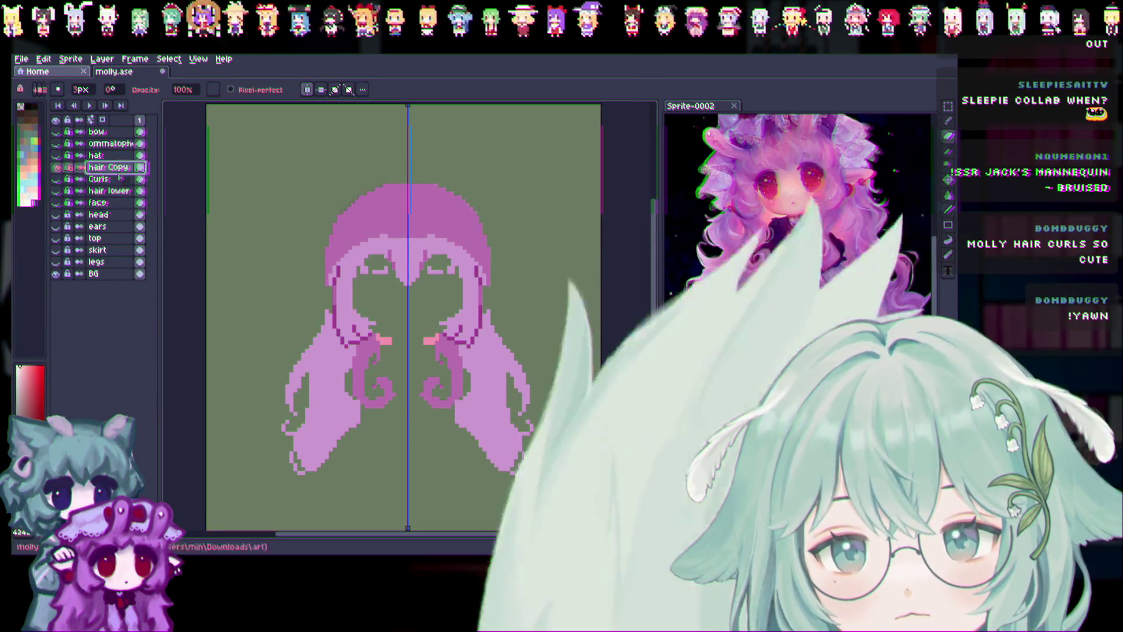
pyautogui.scroll(1, 389, 377)
pyautogui.scroll(1, 377, 369)
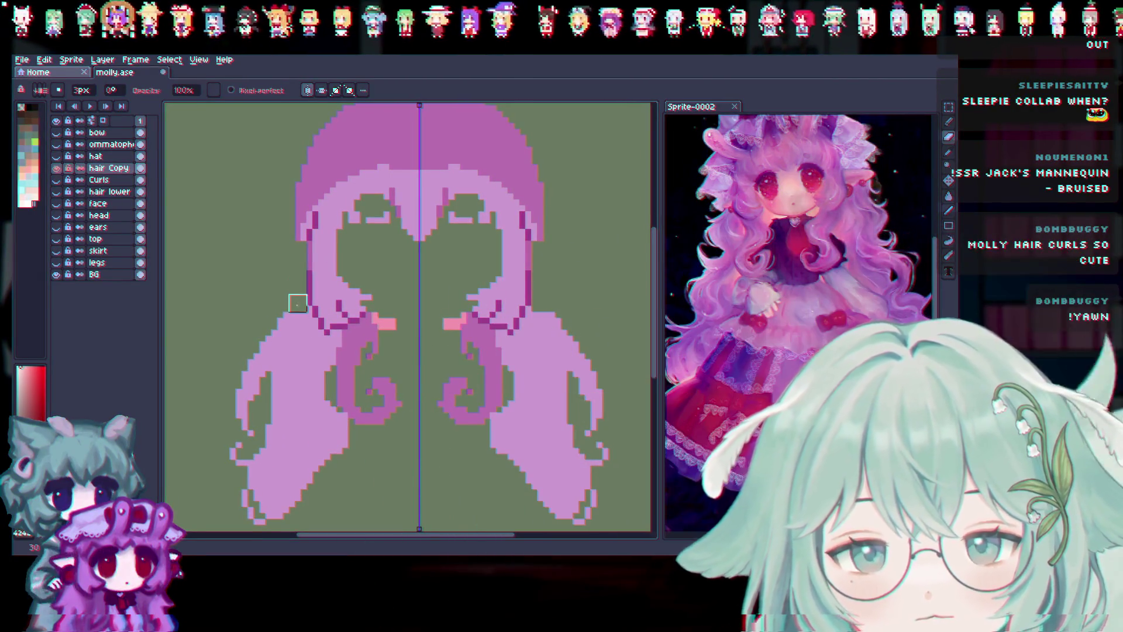
# Erase stray edge pixels and the long lower sections from hair Copy, then show Curls again.
pyautogui.moveTo(297, 304); pyautogui.dragTo(303, 327)
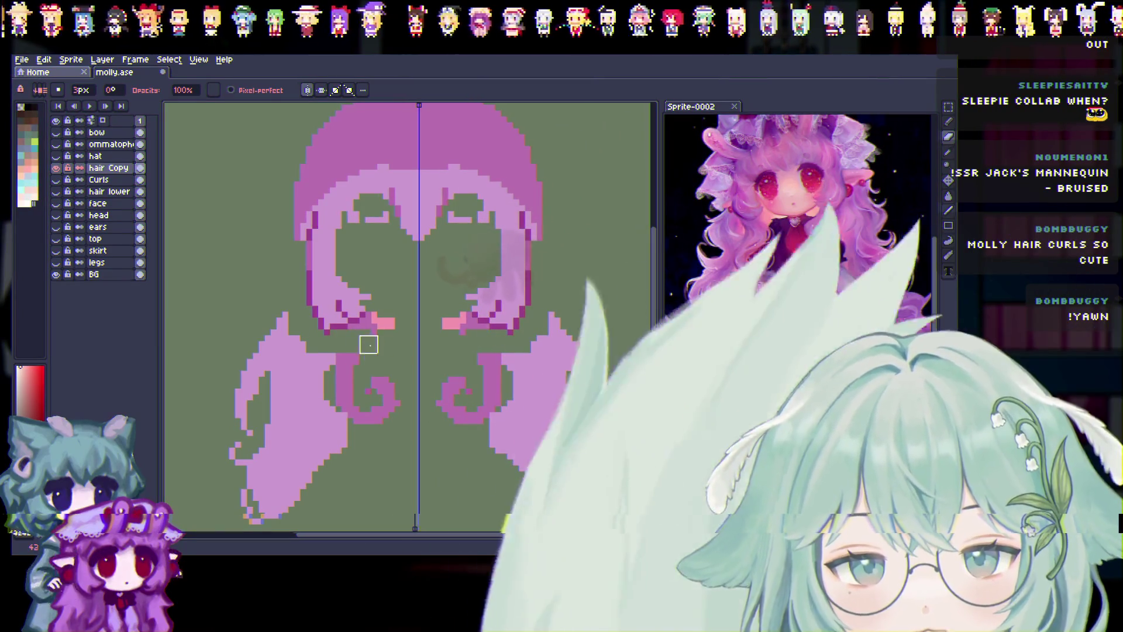
pyautogui.hotkey('ctrl', 'z')
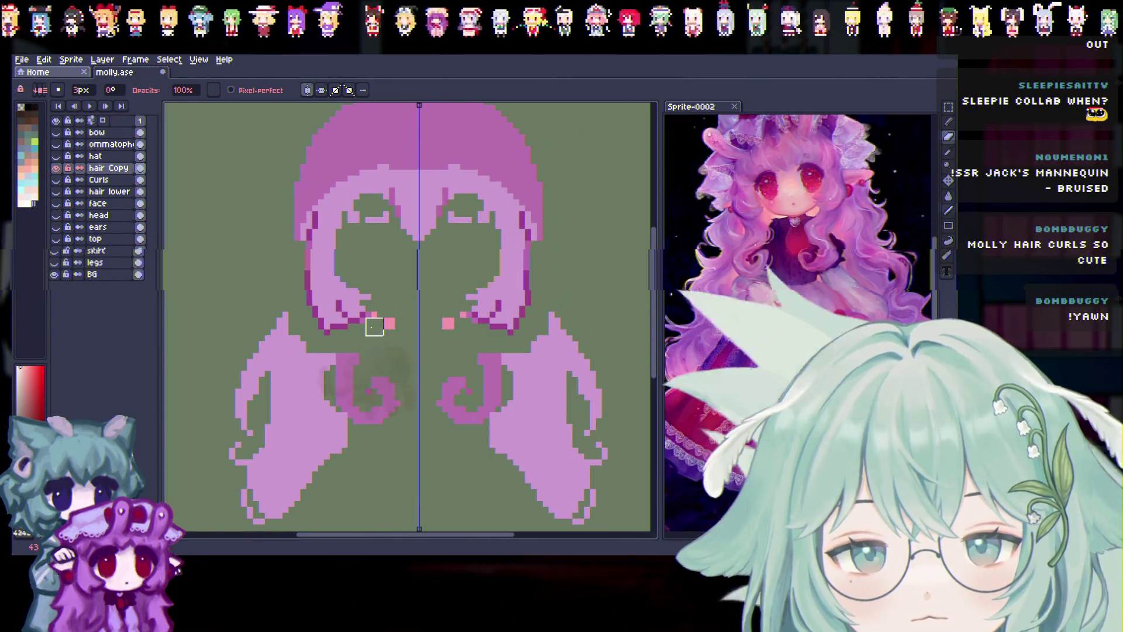
pyautogui.hotkey('ctrl', 'z')
pyautogui.moveTo(285, 319)
pyautogui.mouseDown()
pyautogui.moveTo(271, 339)
pyautogui.moveTo(244, 505)
pyautogui.moveTo(426, 451)
pyautogui.moveTo(256, 386)
pyautogui.moveTo(303, 373)
pyautogui.moveTo(243, 462)
pyautogui.mouseUp()
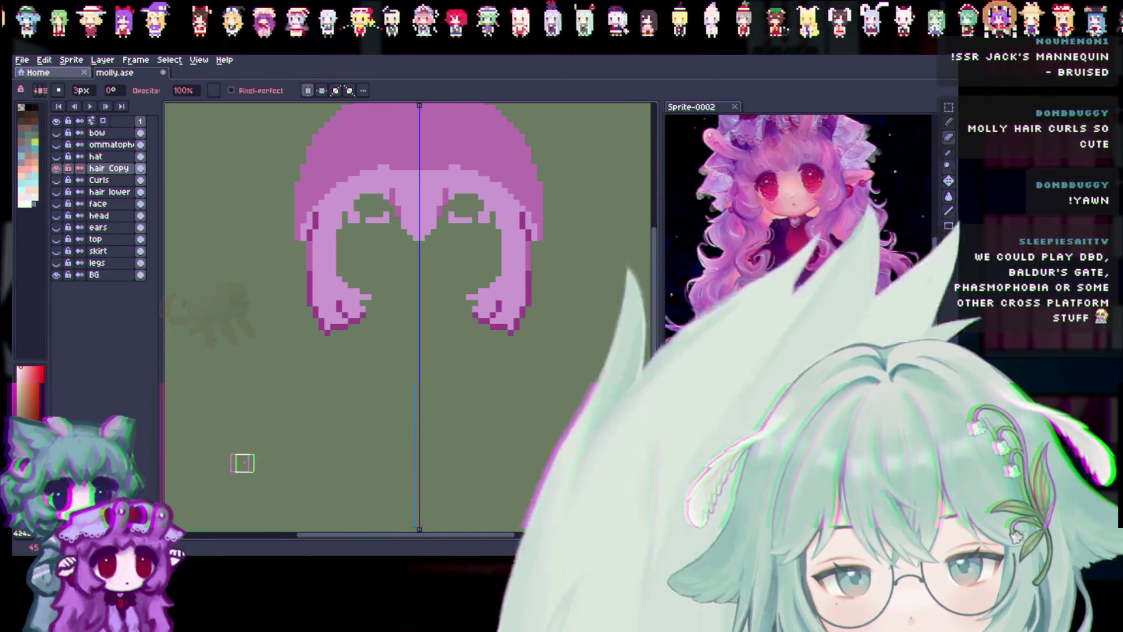
pyautogui.click(57, 181)
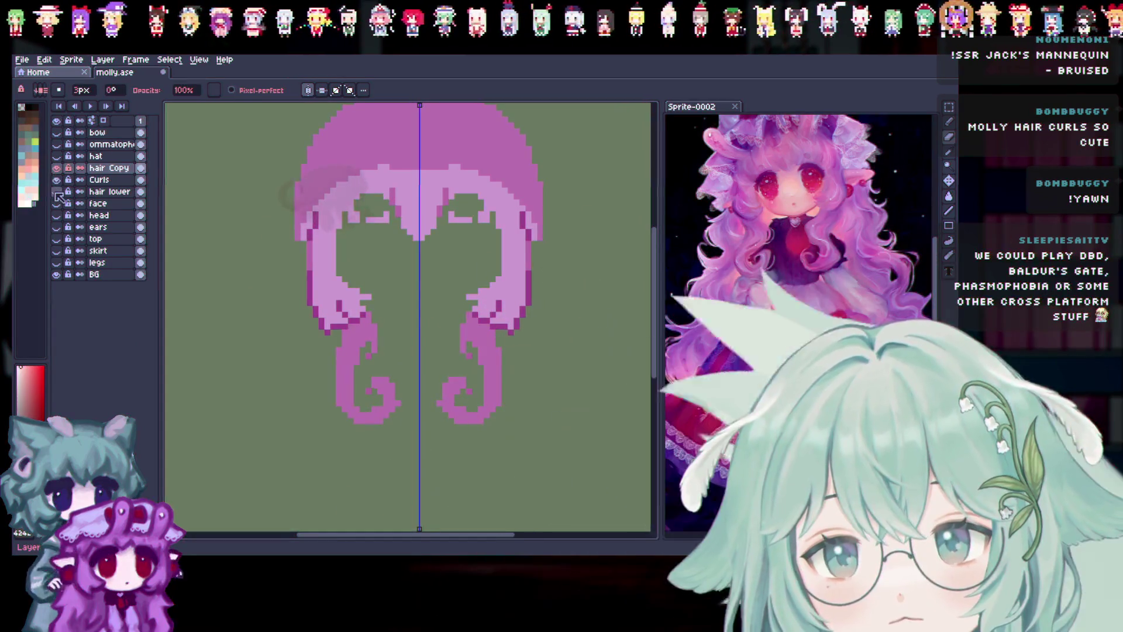
pyautogui.keyDown('shift'); pyautogui.click(125, 193); pyautogui.keyUp('shift')
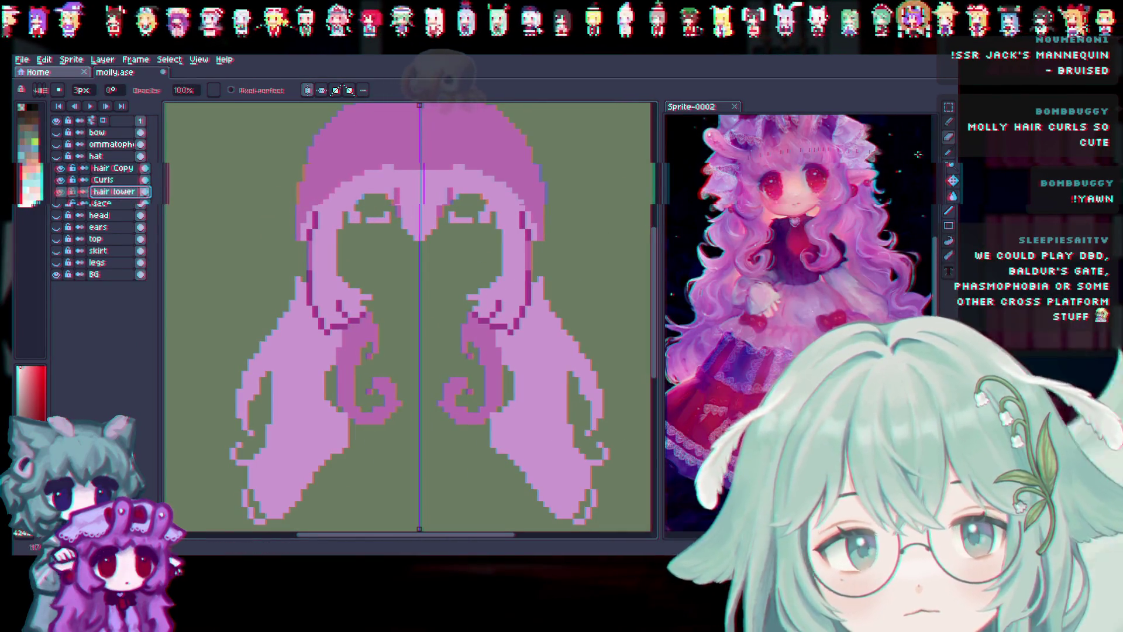
pyautogui.keyDown('alt'); pyautogui.click(341, 326); pyautogui.keyUp('alt')
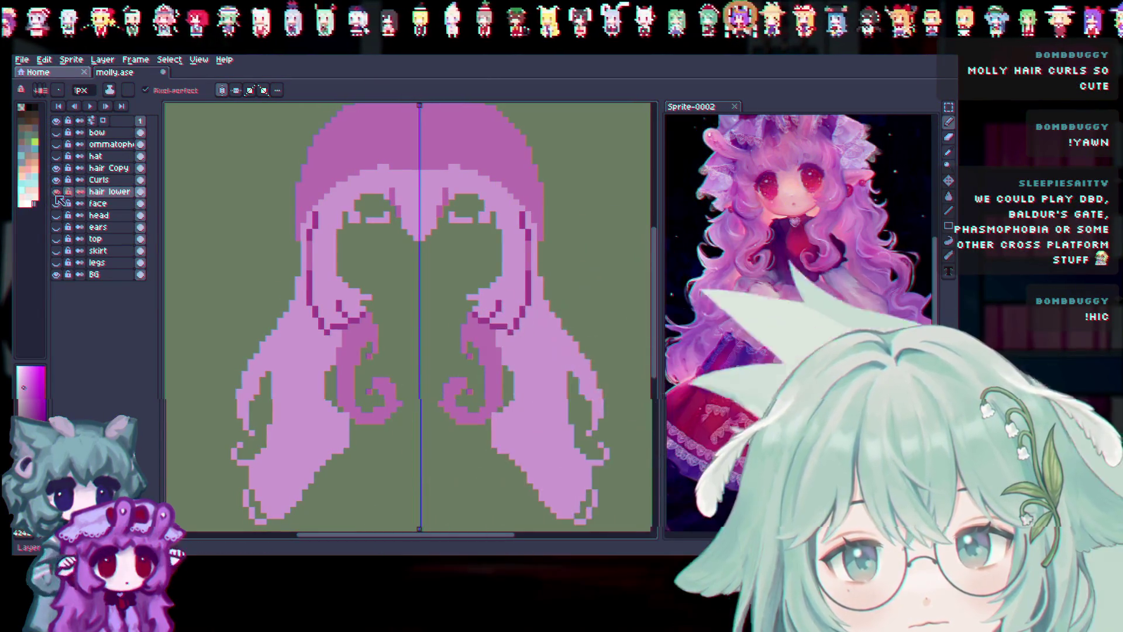
# Compare the hair Copy, Curls and hair lower layers by toggling their visibility.
pyautogui.click(125, 169)
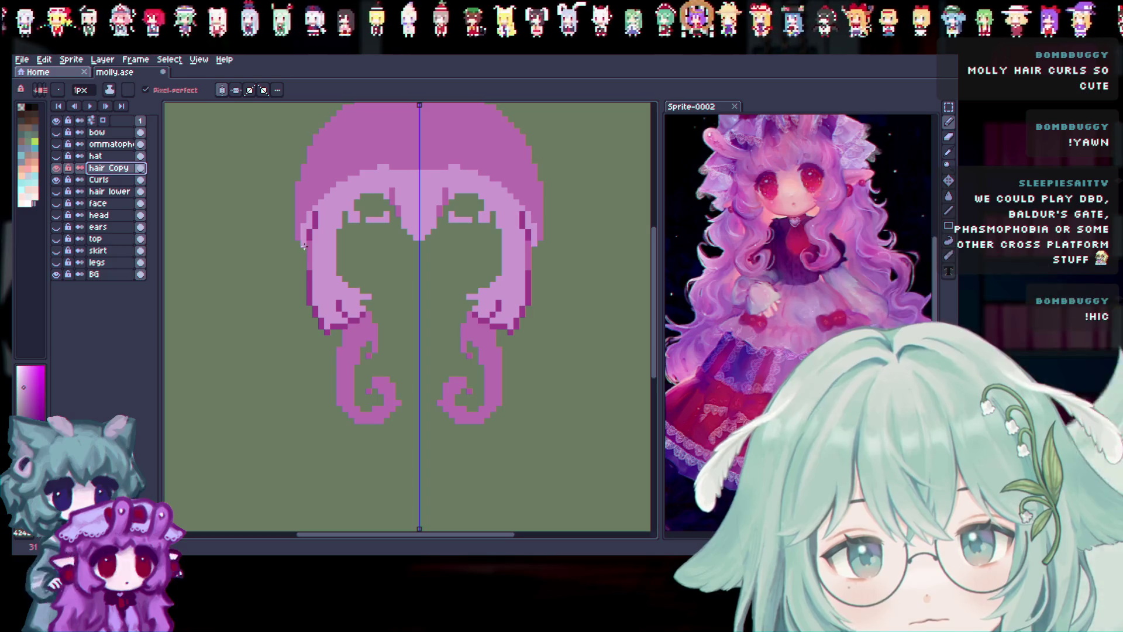
pyautogui.click(949, 151)
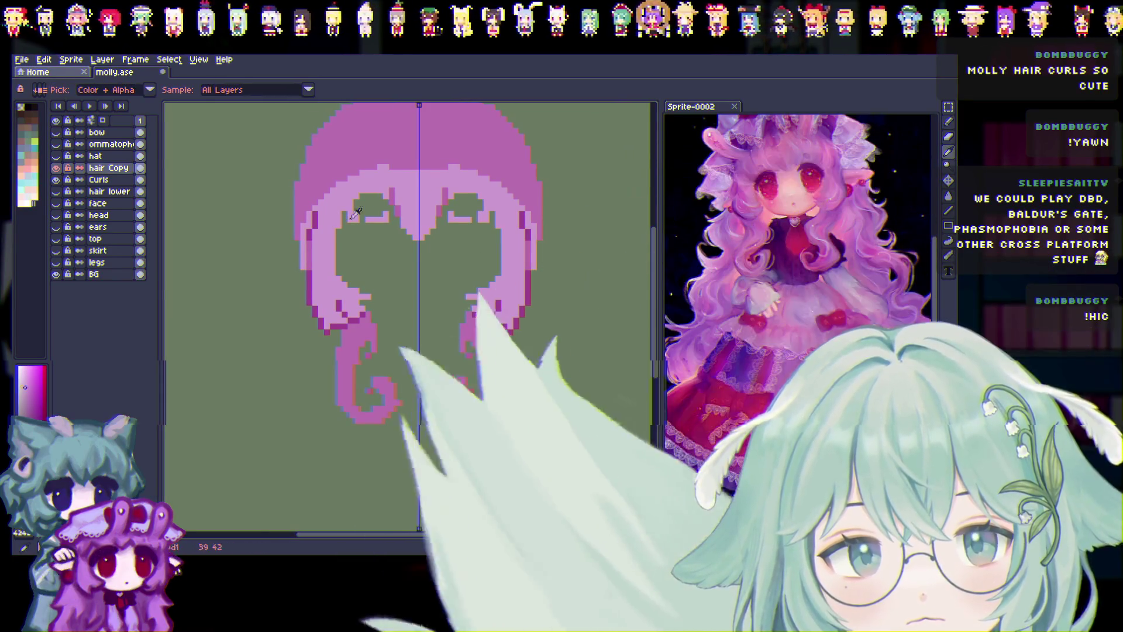
pyautogui.click(949, 121)
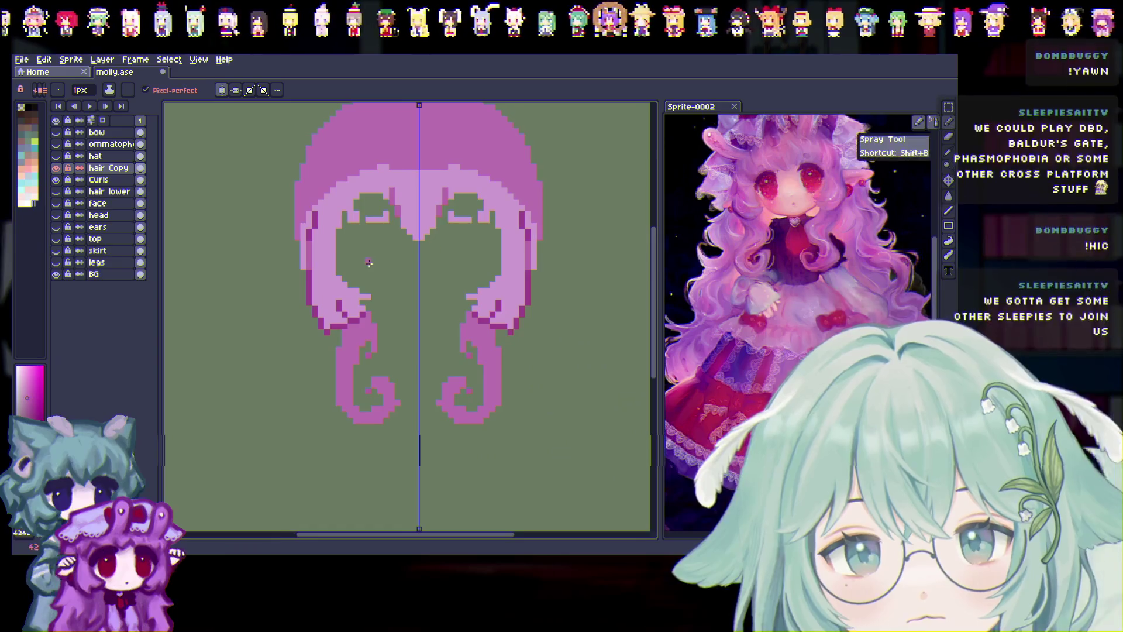
pyautogui.press('i')
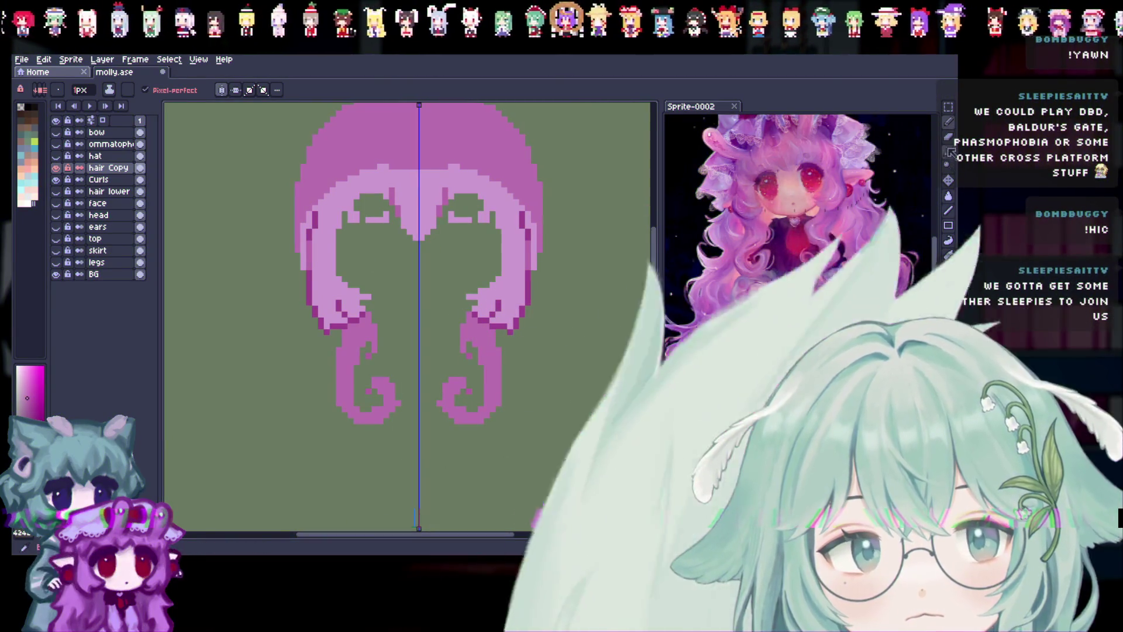
pyautogui.moveTo(58, 181); pyautogui.dragTo(56, 191)
pyautogui.click(57, 168)
pyautogui.click(59, 168)
pyautogui.click(56, 192)
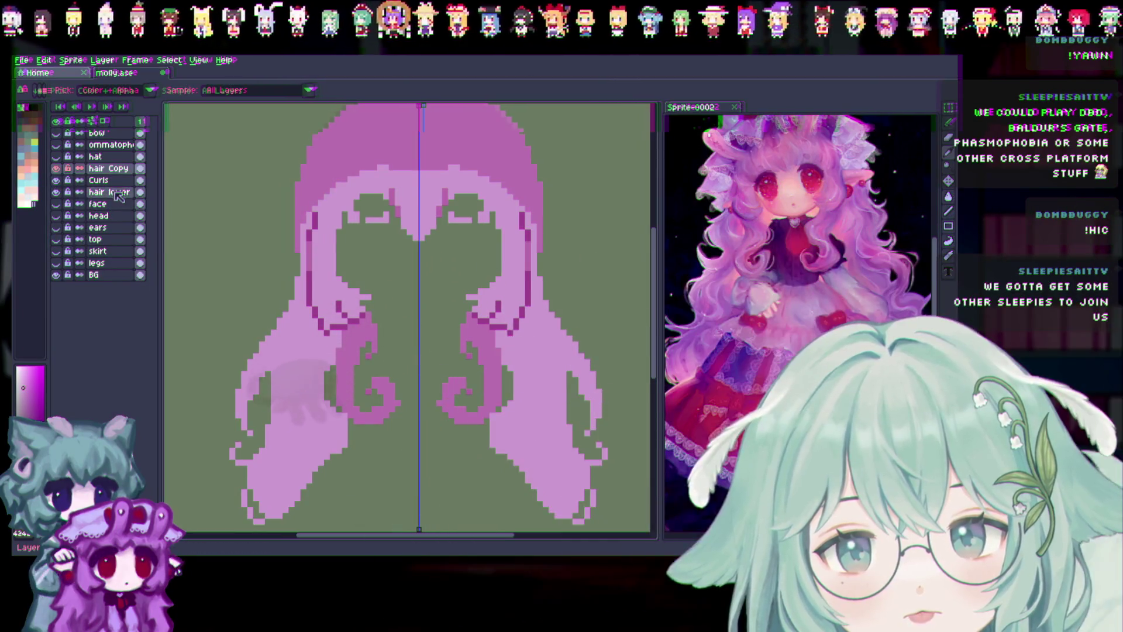
pyautogui.moveTo(57, 169); pyautogui.dragTo(57, 179)
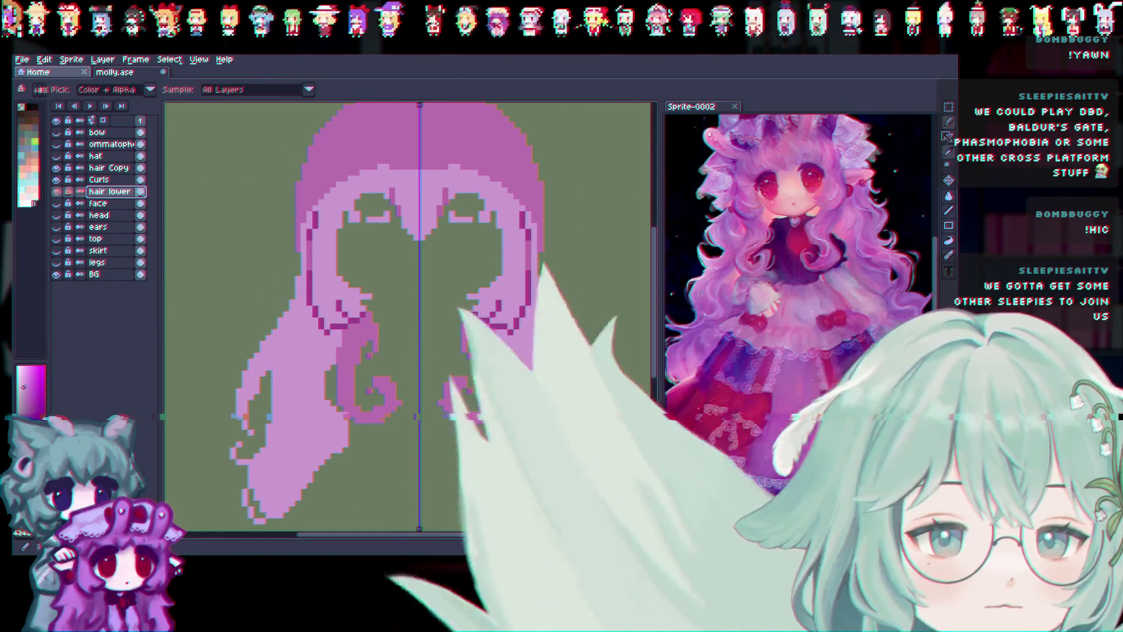
# Try a 15px pink pencil block between the curls, undo it, and switch to Sprite-0002.
pyautogui.press('b')
pyautogui.click(82, 91)
pyautogui.write('15')
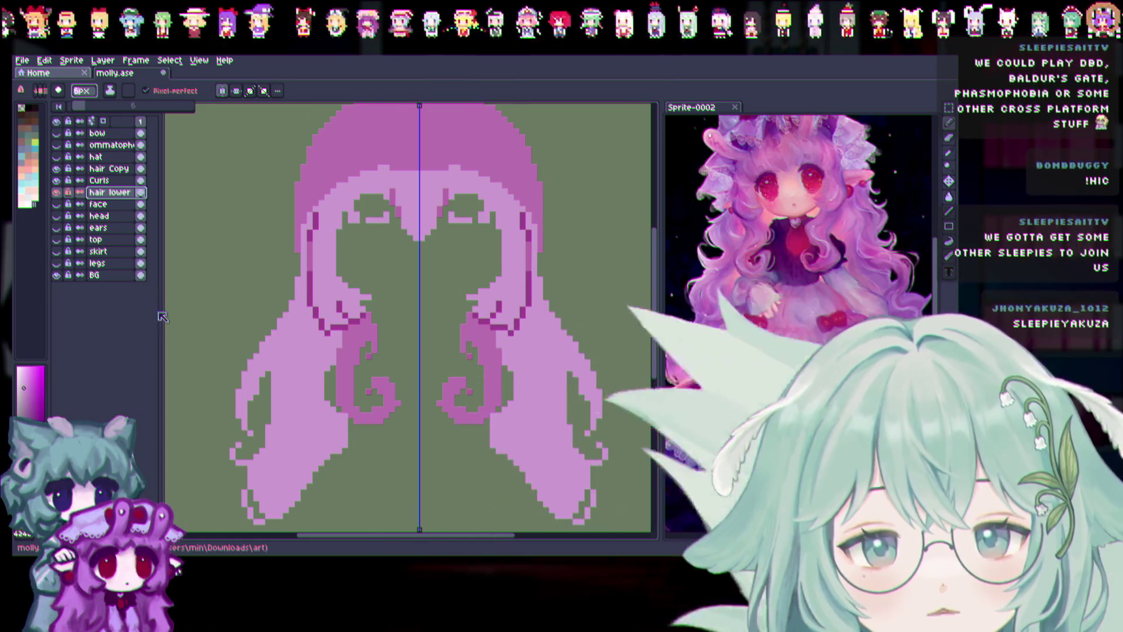
pyautogui.hotkey('ctrl', 'z')
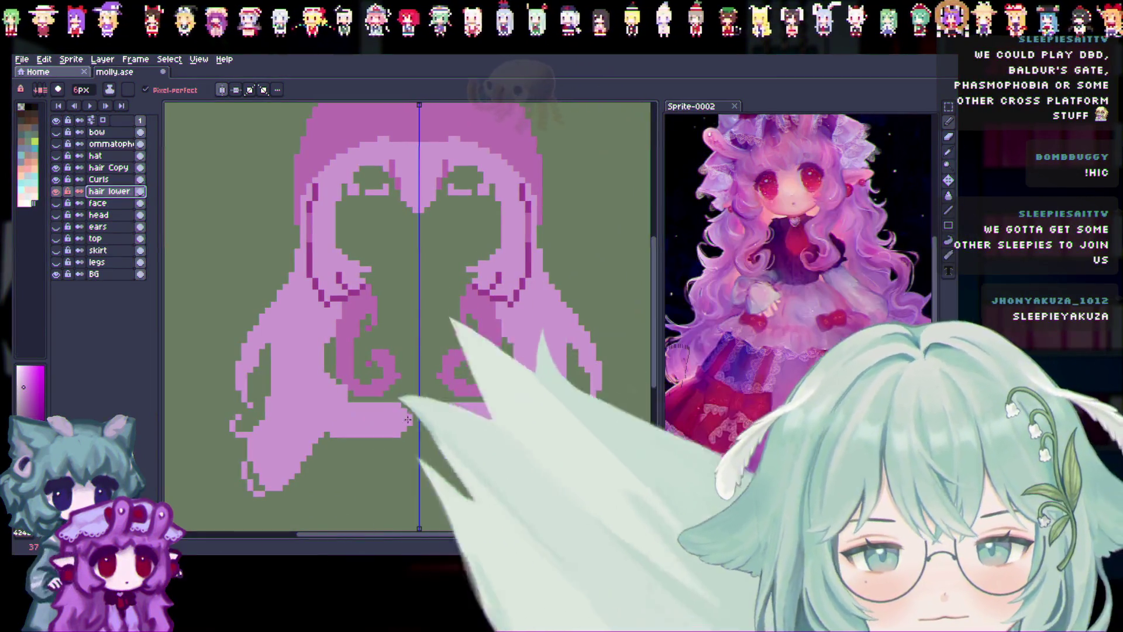
pyautogui.moveTo(482, 359); pyautogui.dragTo(504, 384)
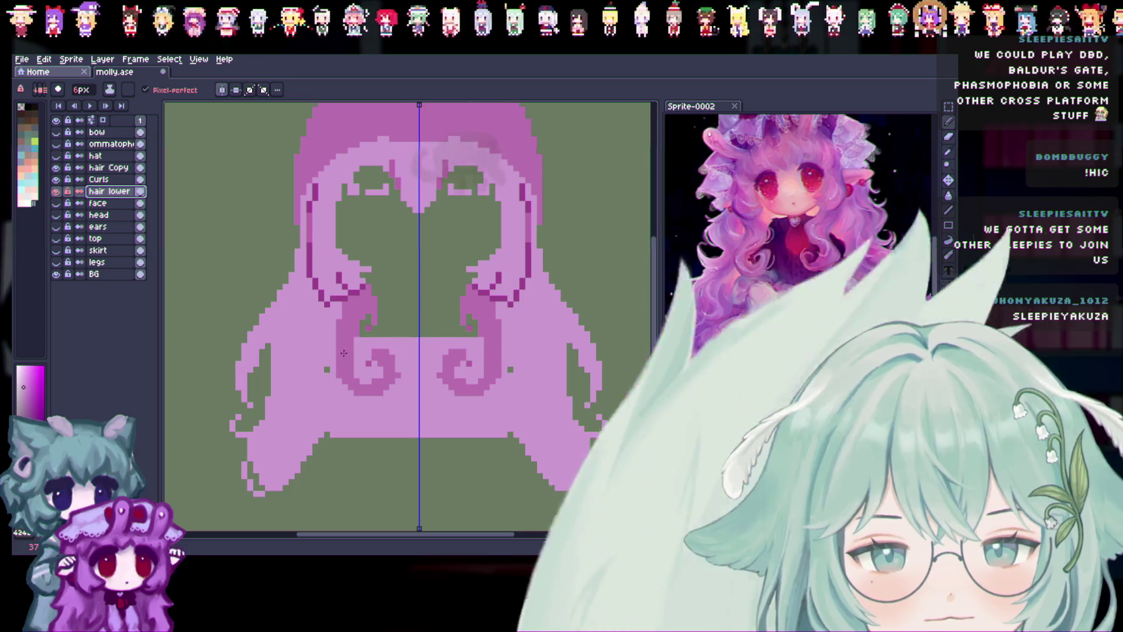
pyautogui.hotkey('ctrl', 'z')
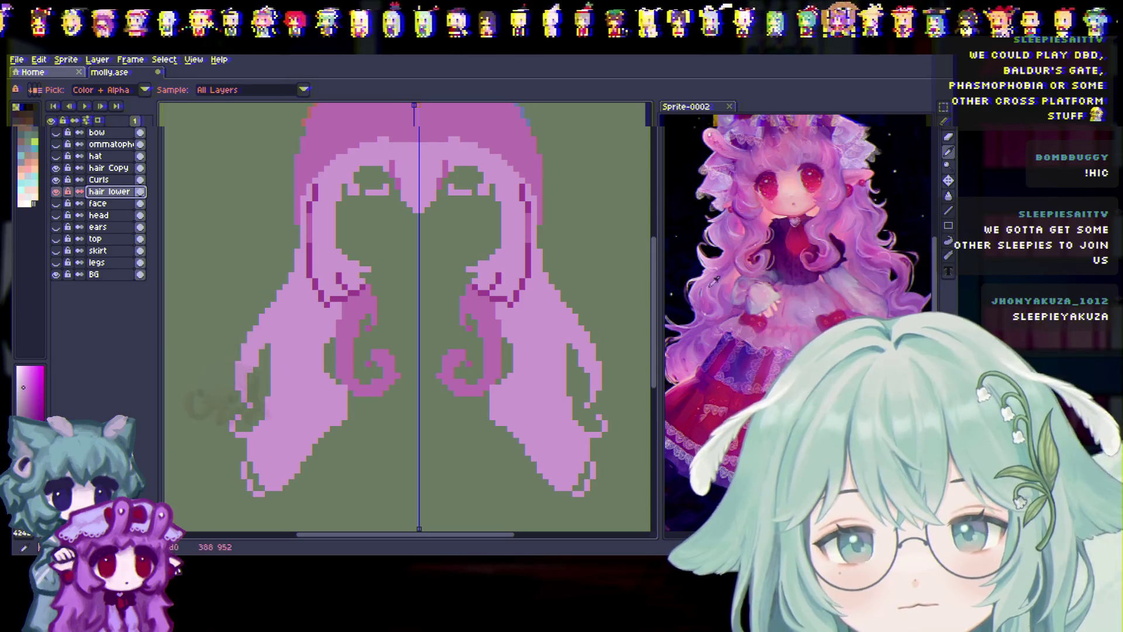
pyautogui.click(928, 170)
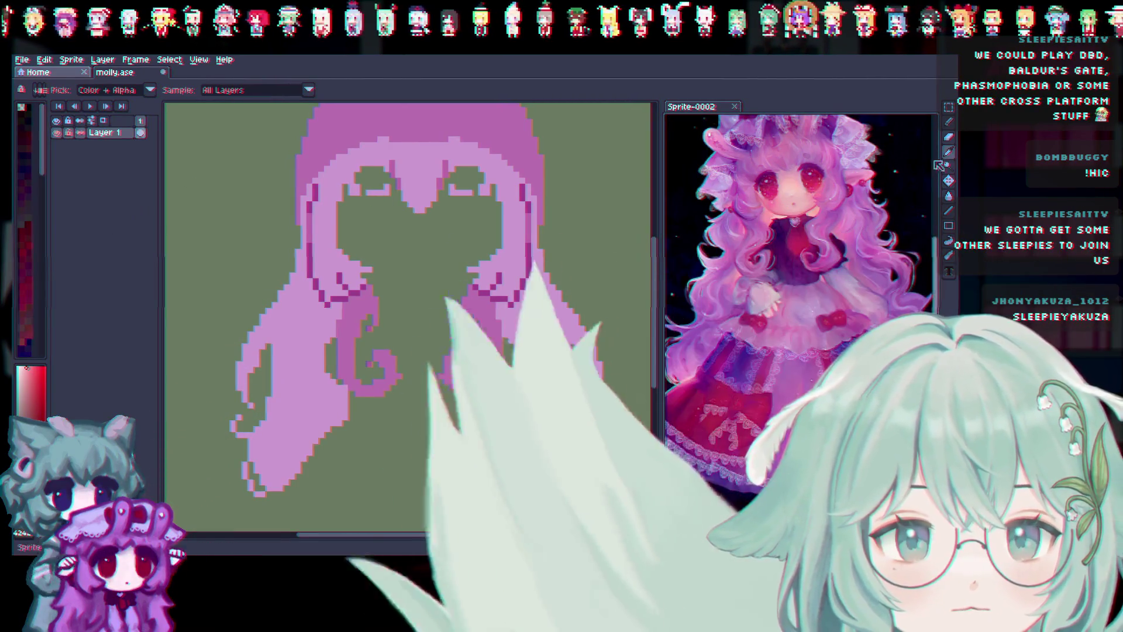
# Add a new layer above face and paint a salmon fill inside the hair.
pyautogui.press('b')
pyautogui.hotkey('ctrl', 'z')
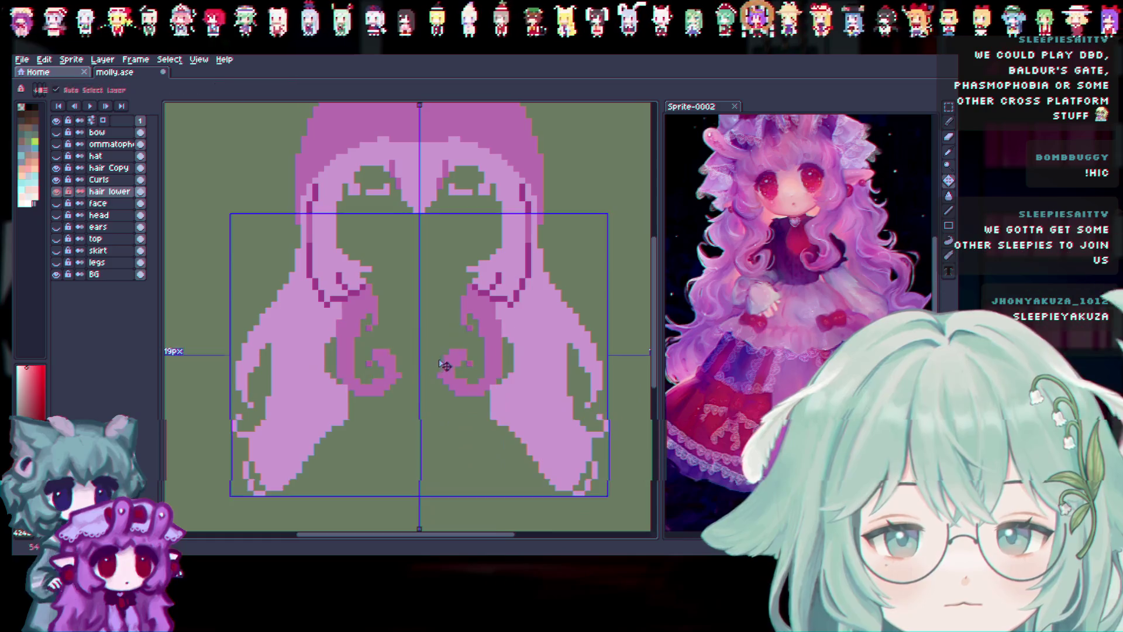
pyautogui.rightClick(114, 205)
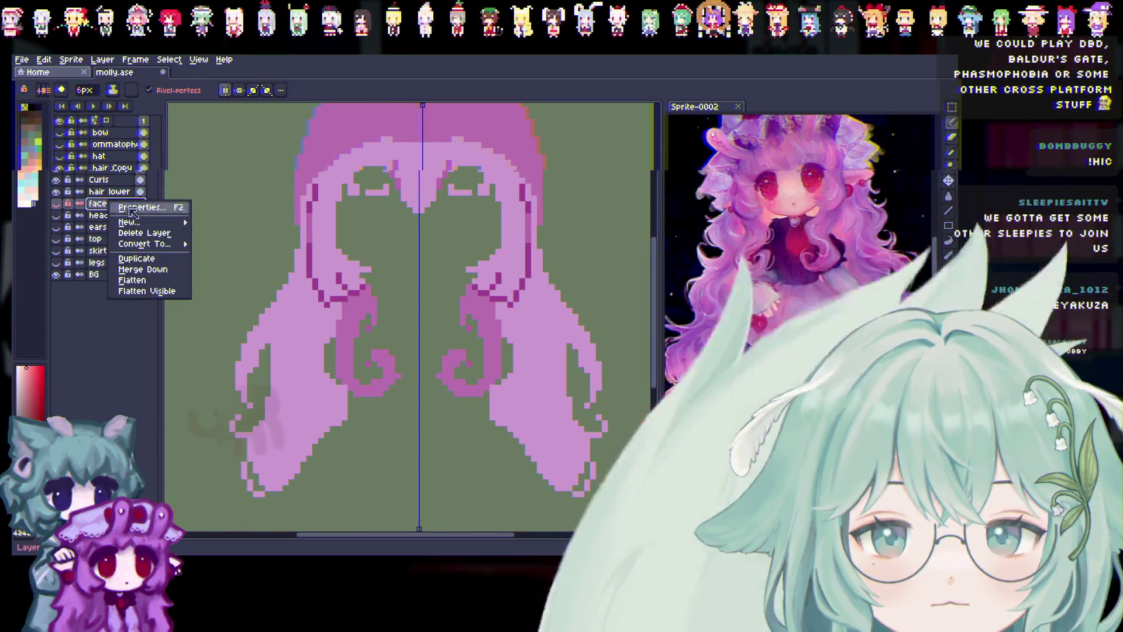
pyautogui.moveTo(129, 220)
pyautogui.click(231, 219)
pyautogui.moveTo(382, 334)
pyautogui.mouseDown()
pyautogui.moveTo(422, 370)
pyautogui.moveTo(342, 258)
pyautogui.moveTo(474, 185)
pyautogui.mouseUp()
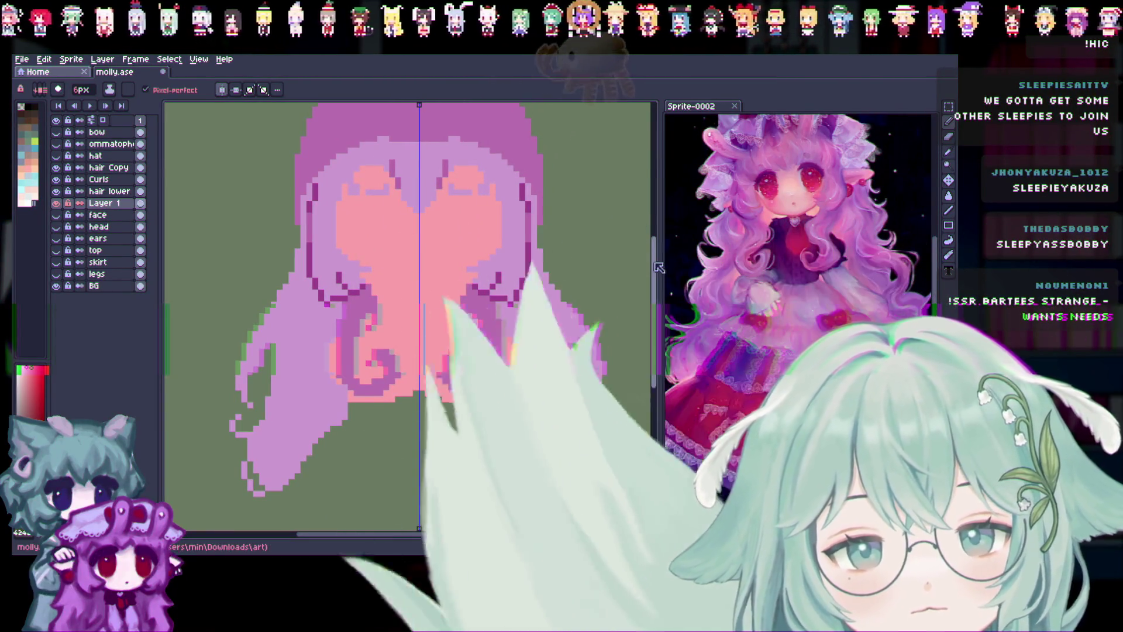
pyautogui.scroll(3, 412, 199)
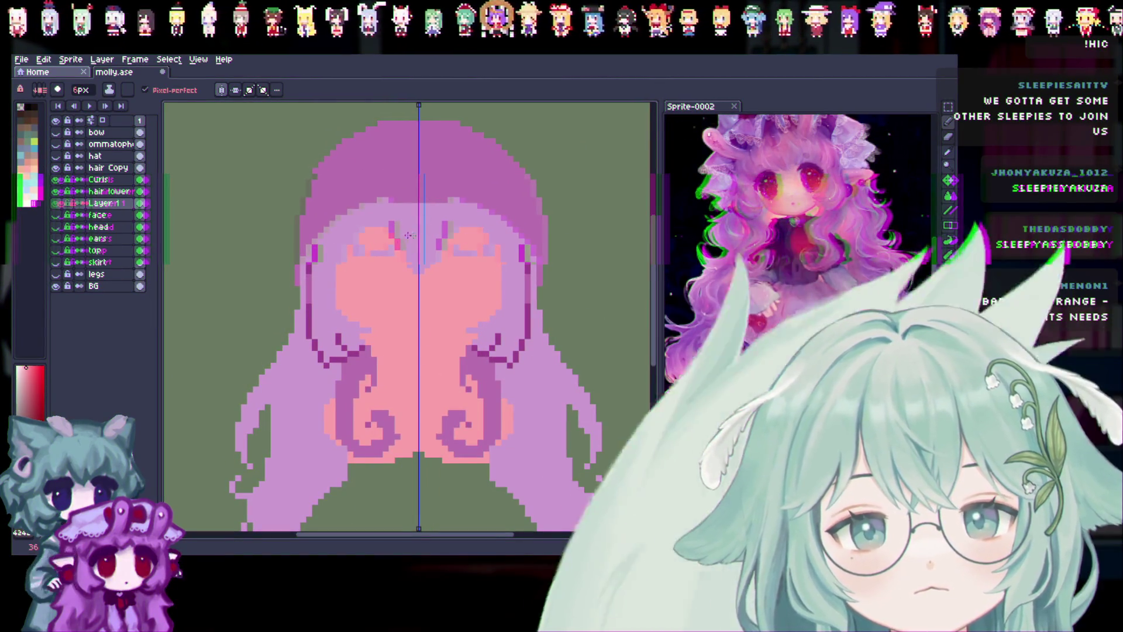
pyautogui.scroll(-4, 656, 312)
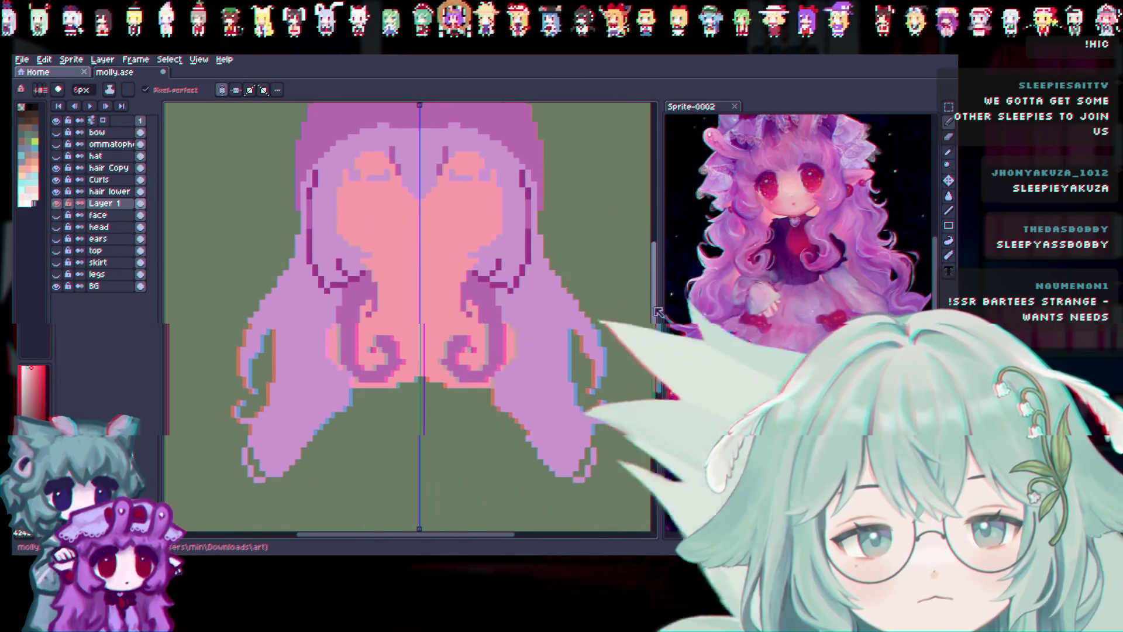
pyautogui.moveTo(374, 433)
pyautogui.mouseDown()
pyautogui.moveTo(406, 407)
pyautogui.moveTo(428, 446)
pyautogui.mouseUp()
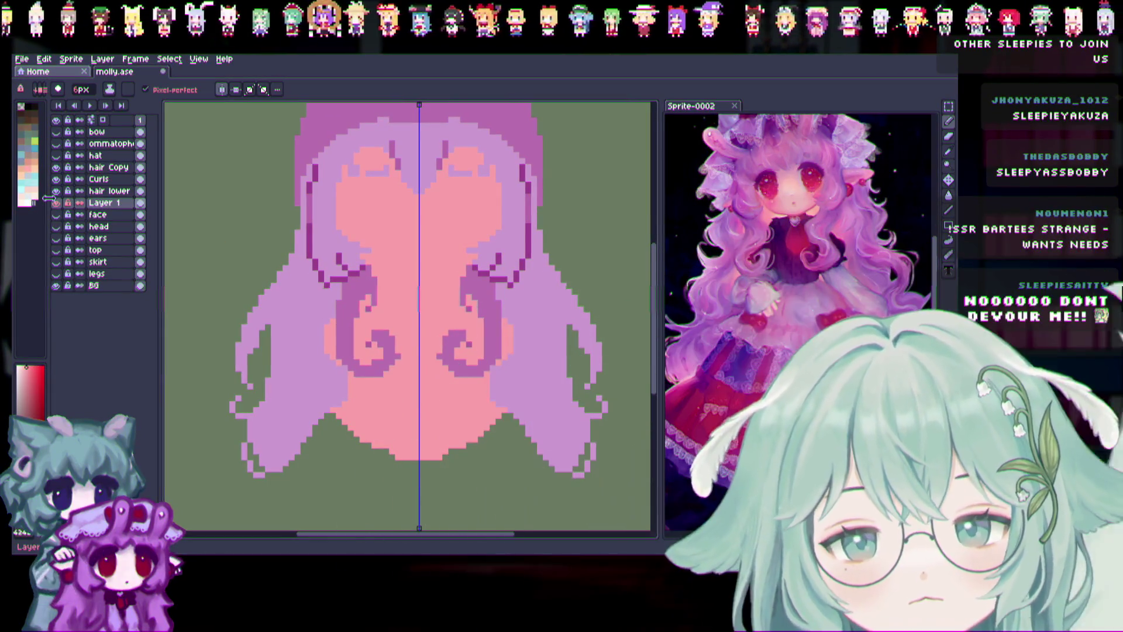
# On hair lower, pencil pink into the gap between the lower hair halves, then open Layer 1's properties.
pyautogui.doubleClick(125, 193)
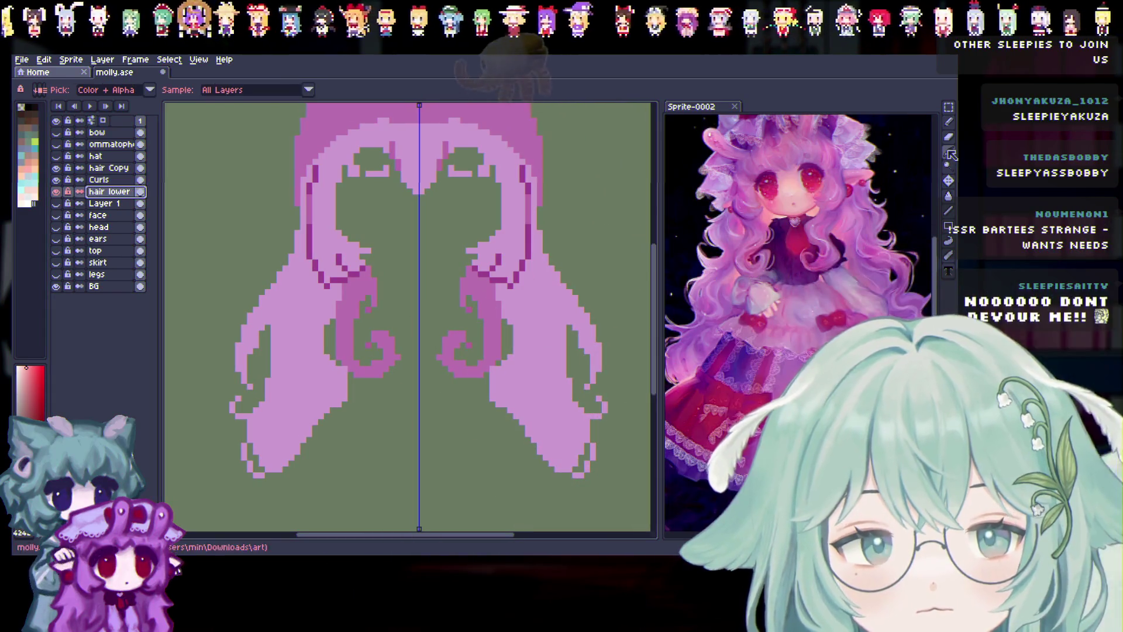
pyautogui.click(473, 322)
pyautogui.click(949, 121)
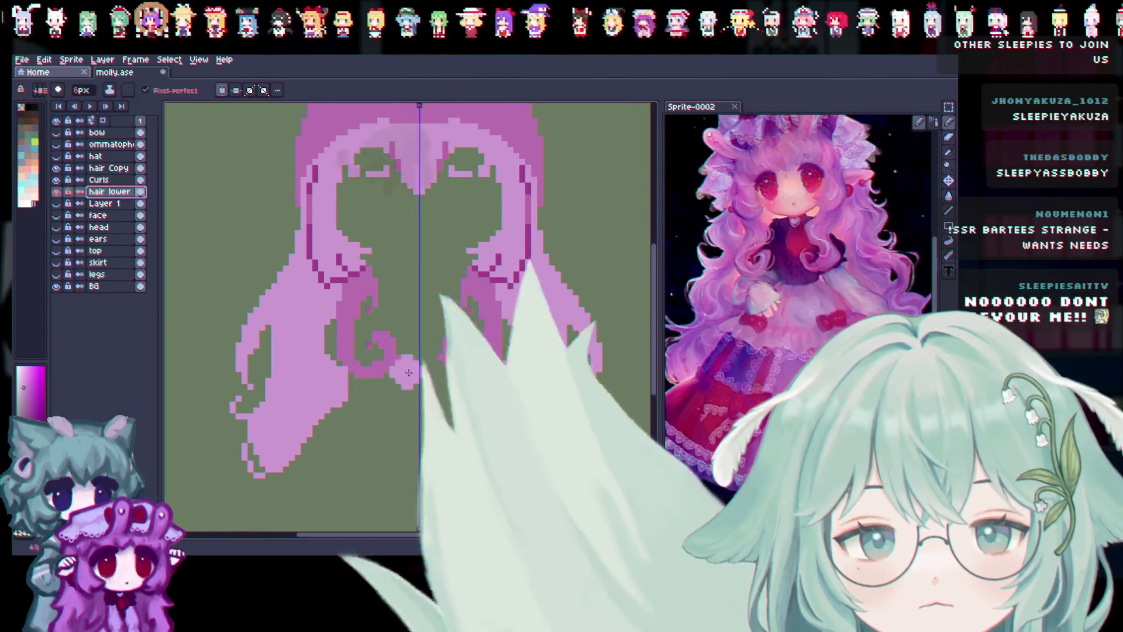
pyautogui.moveTo(314, 446)
pyautogui.mouseDown()
pyautogui.moveTo(331, 291)
pyautogui.moveTo(345, 415)
pyautogui.mouseUp()
pyautogui.hotkey('ctrl', 'z')
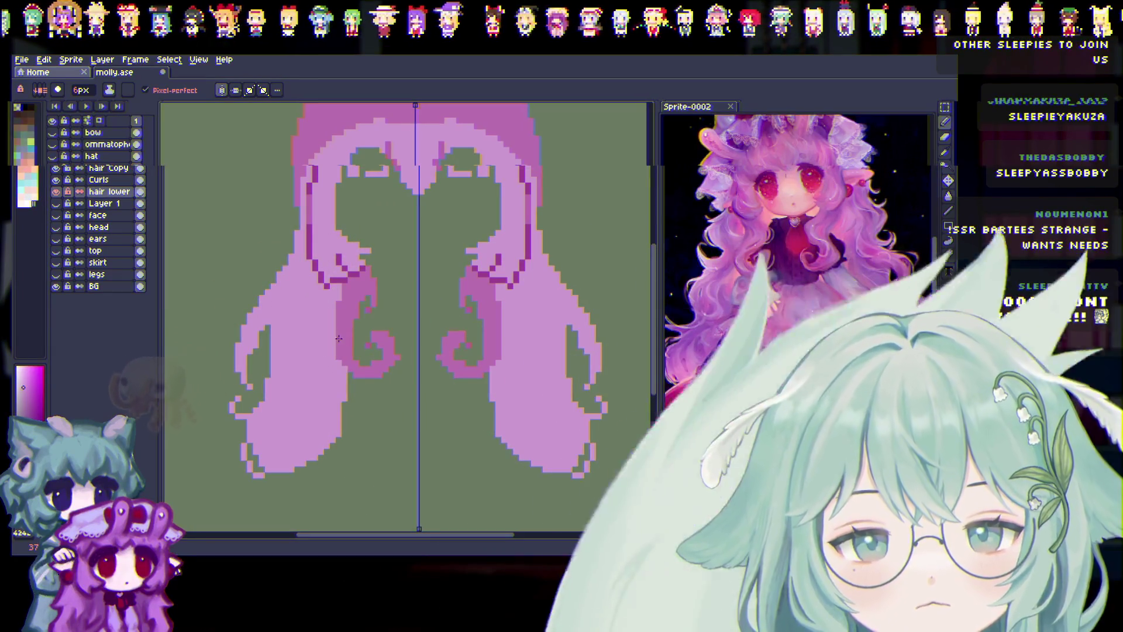
pyautogui.moveTo(323, 463); pyautogui.dragTo(316, 450)
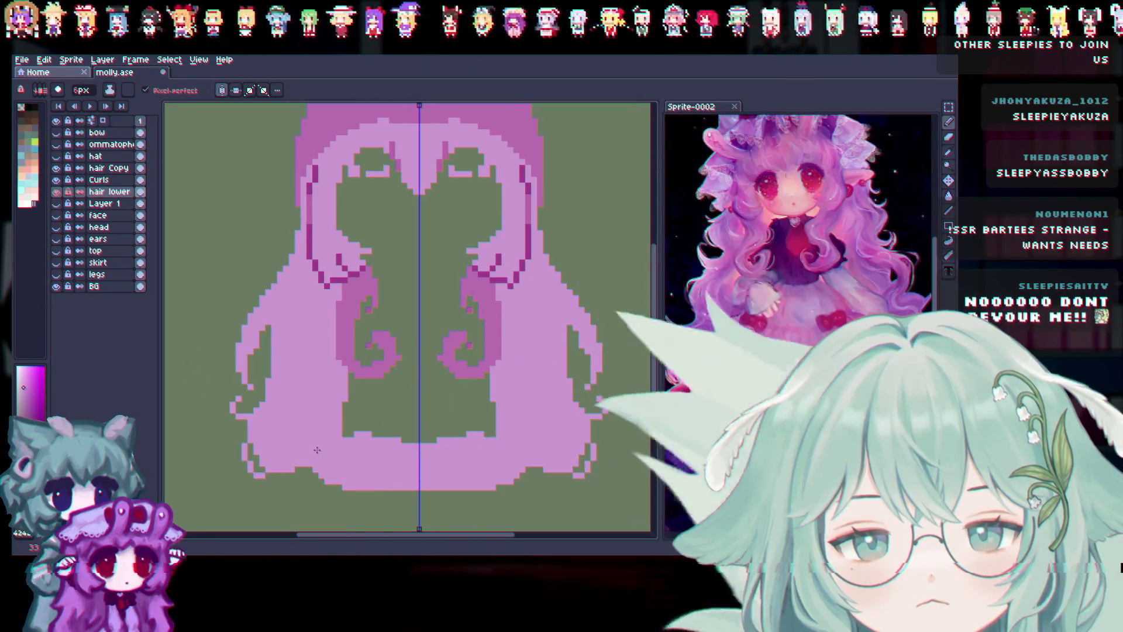
pyautogui.hotkey('ctrl', 'z')
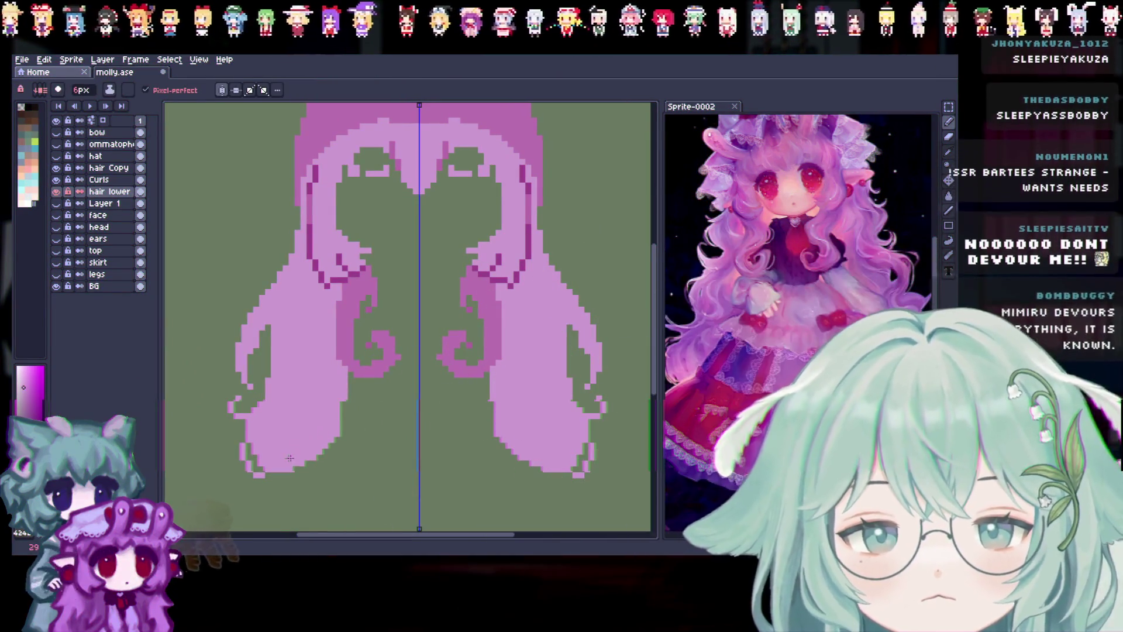
pyautogui.moveTo(290, 457)
pyautogui.mouseDown()
pyautogui.moveTo(370, 433)
pyautogui.moveTo(424, 436)
pyautogui.mouseUp()
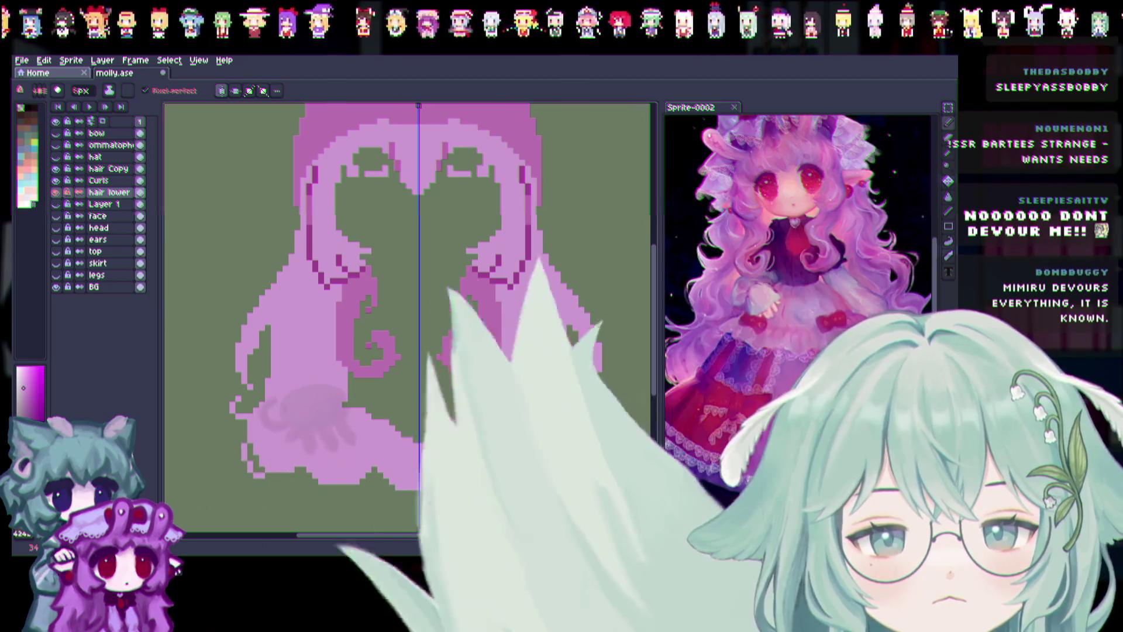
pyautogui.moveTo(375, 409); pyautogui.dragTo(465, 387)
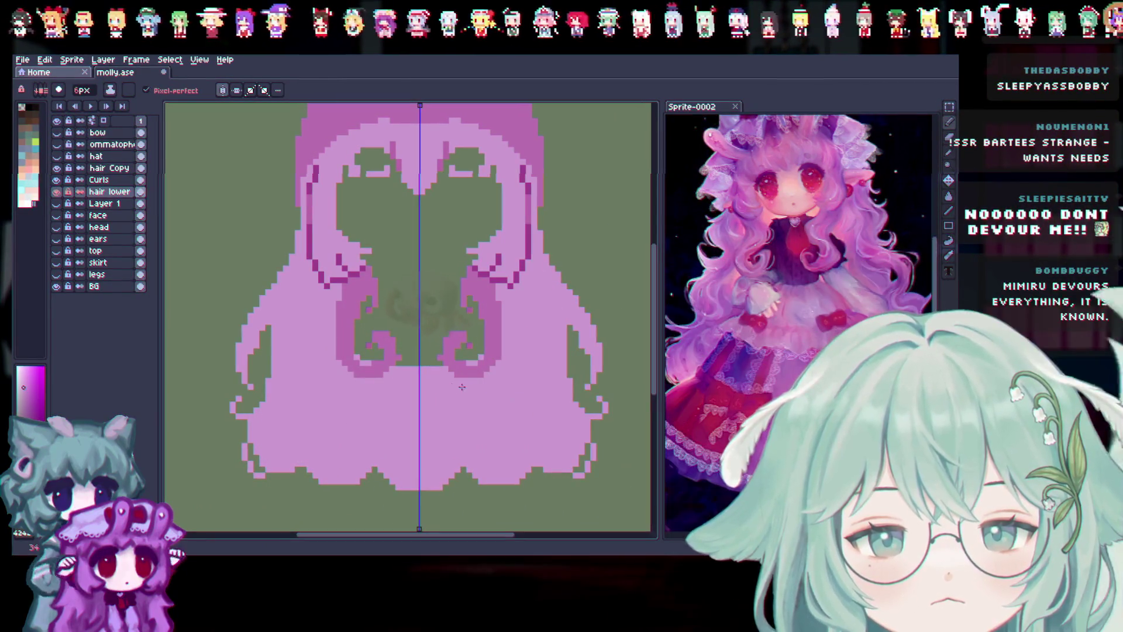
pyautogui.moveTo(355, 351); pyautogui.dragTo(481, 379)
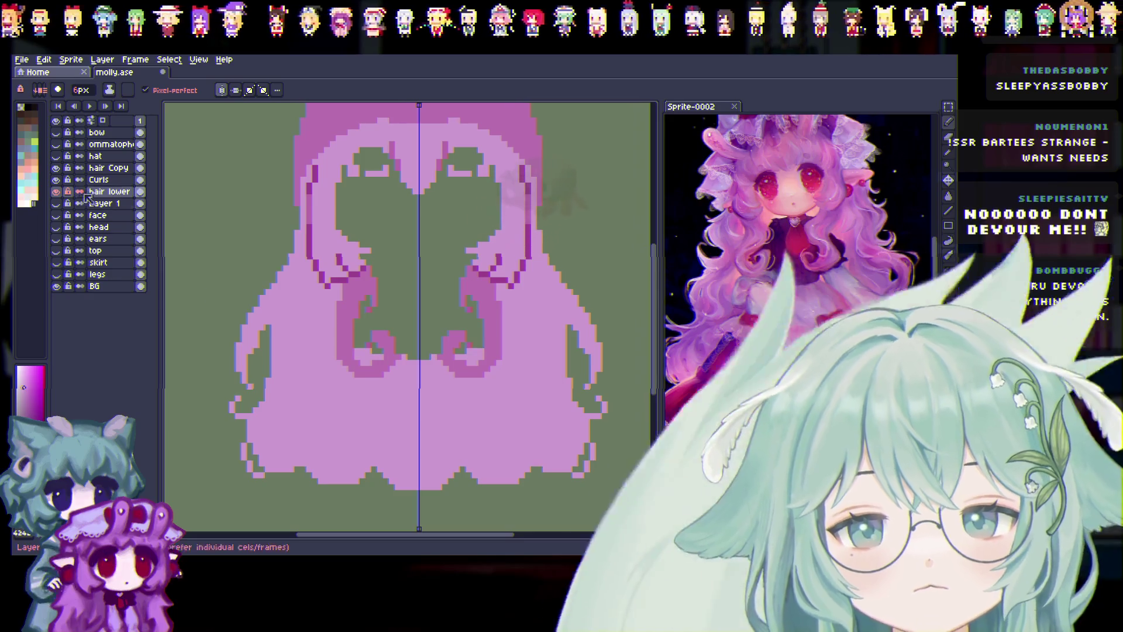
pyautogui.click(57, 203)
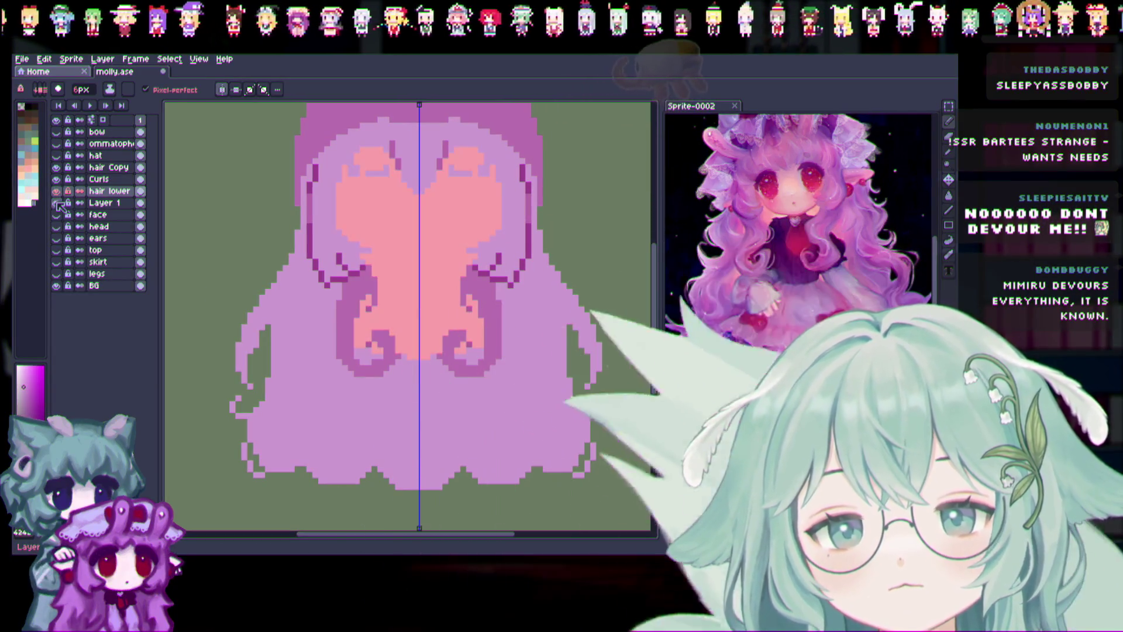
pyautogui.doubleClick(130, 204)
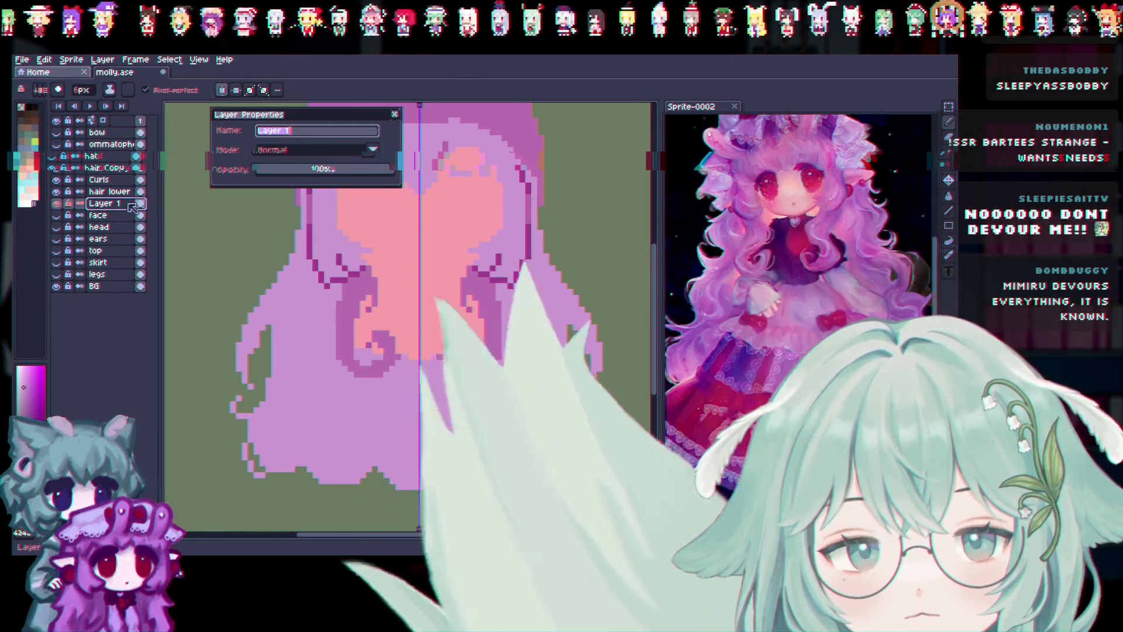
# Name the salmon layer 'Hair Shade' and hide the hair lower layer.
pyautogui.write('Hair Shade')
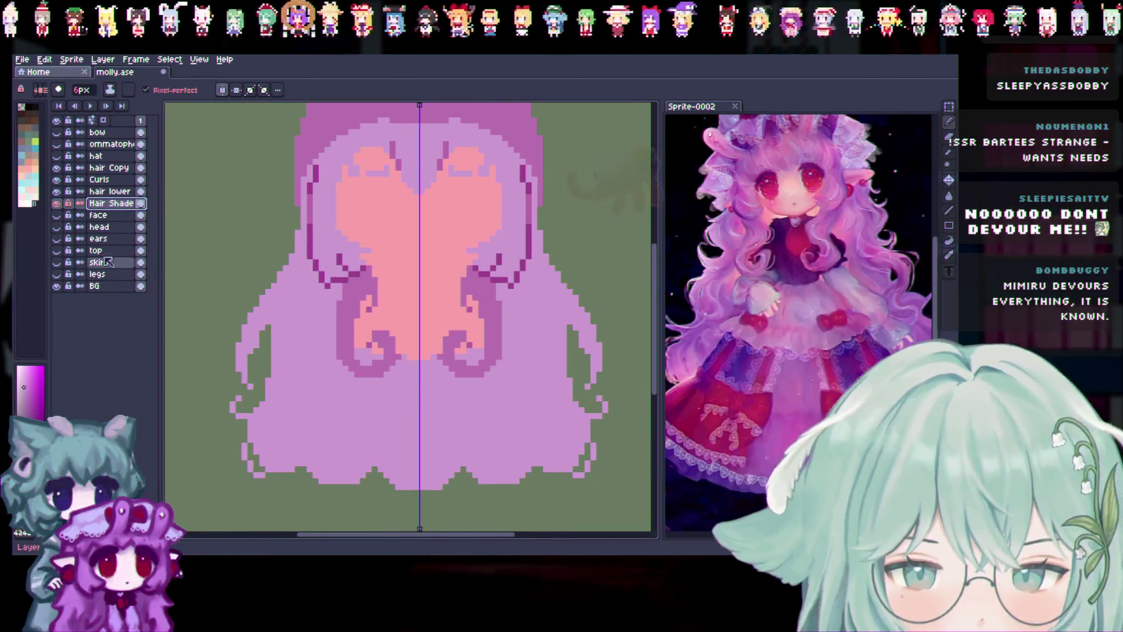
pyautogui.click(56, 192)
# Hide the hair layers and erase the Hair Shade shape's side bulges and upper arch with a 3px eraser.
pyautogui.click(57, 192)
pyautogui.click(57, 192)
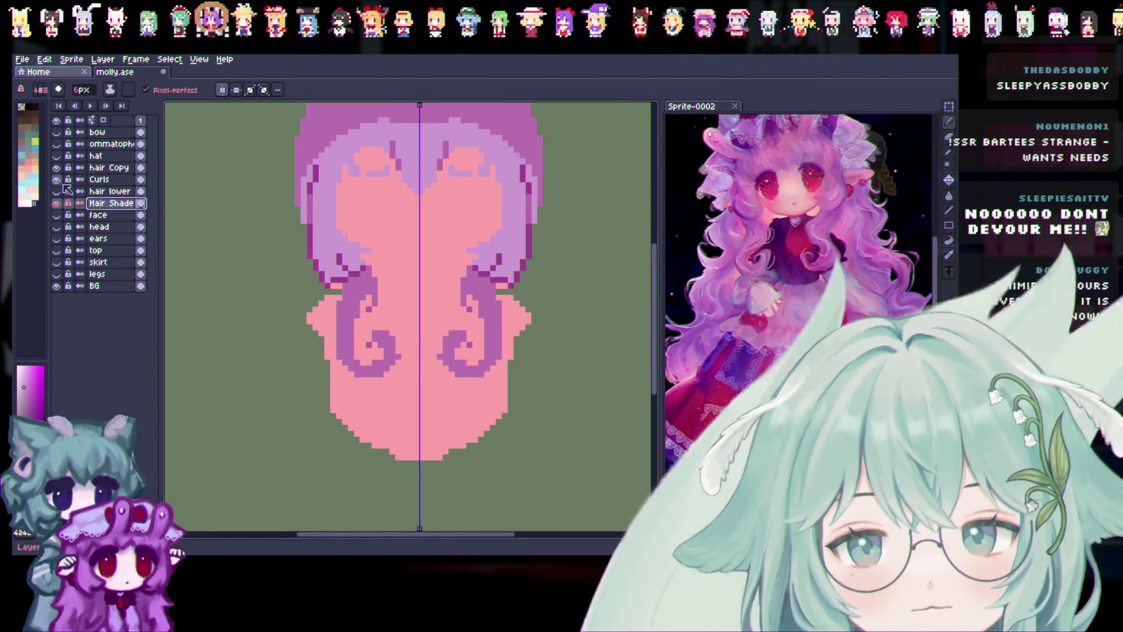
pyautogui.click(56, 180)
pyautogui.click(56, 168)
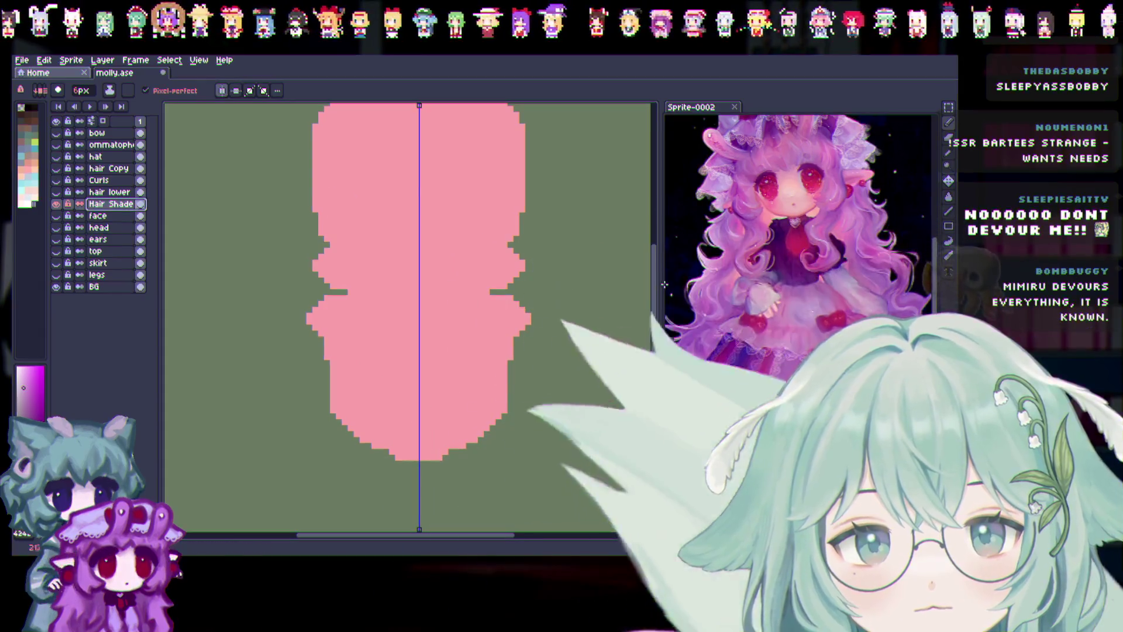
pyautogui.press('e')
pyautogui.scroll(2, 567, 259)
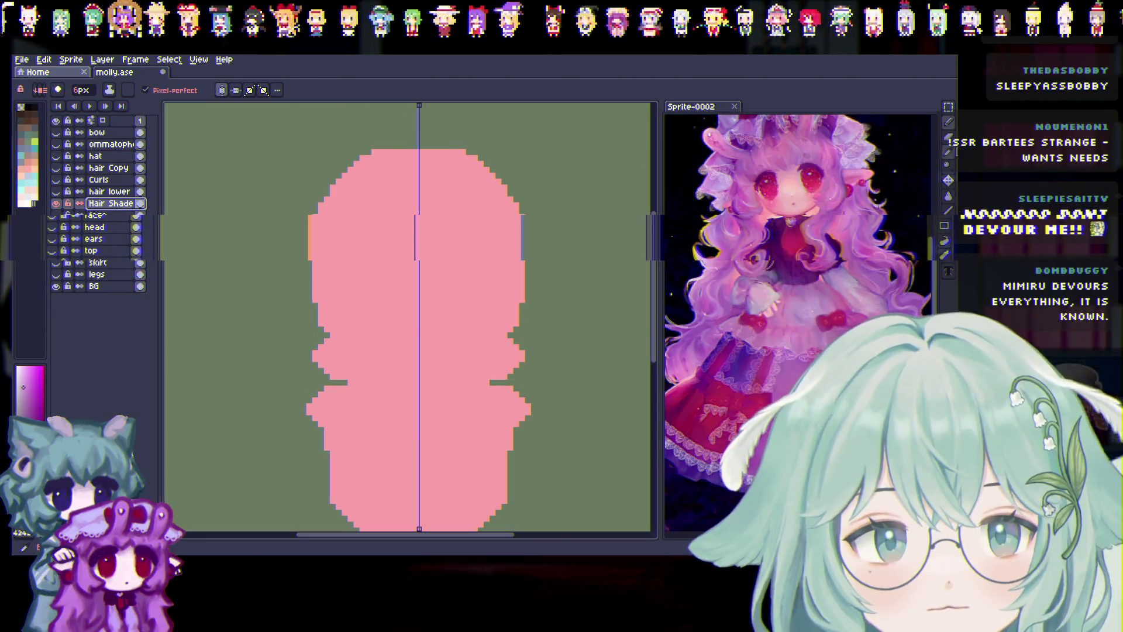
pyautogui.moveTo(322, 434)
pyautogui.mouseDown()
pyautogui.moveTo(318, 367)
pyautogui.moveTo(308, 416)
pyautogui.moveTo(327, 187)
pyautogui.mouseUp()
pyautogui.moveTo(290, 276)
pyautogui.mouseDown()
pyautogui.moveTo(471, 233)
pyautogui.moveTo(369, 246)
pyautogui.mouseUp()
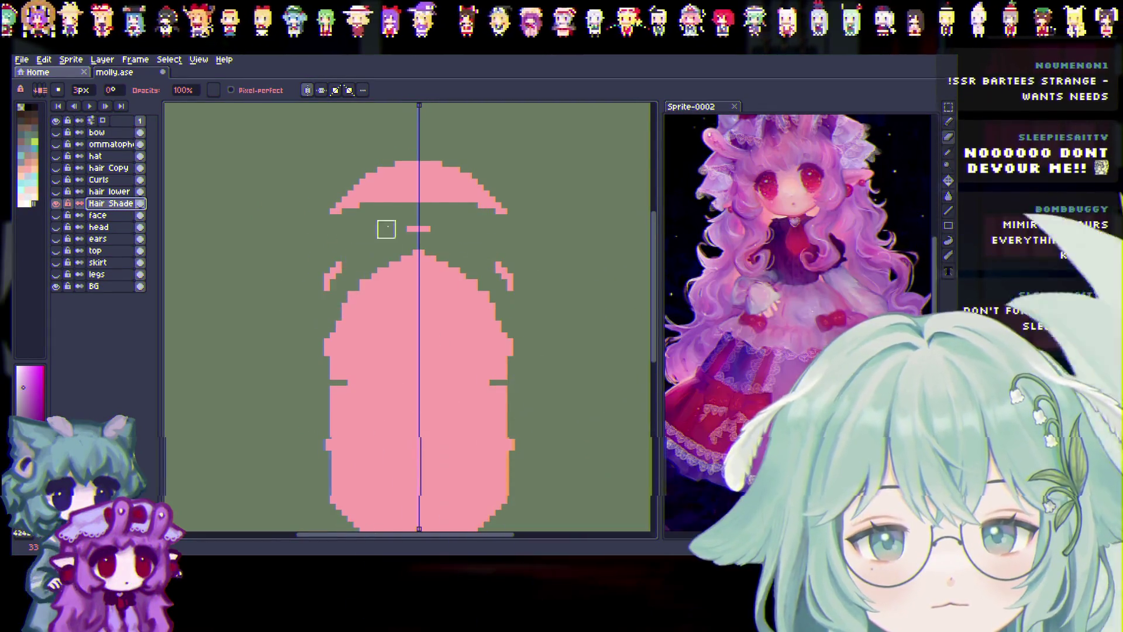
pyautogui.moveTo(431, 216); pyautogui.dragTo(346, 218)
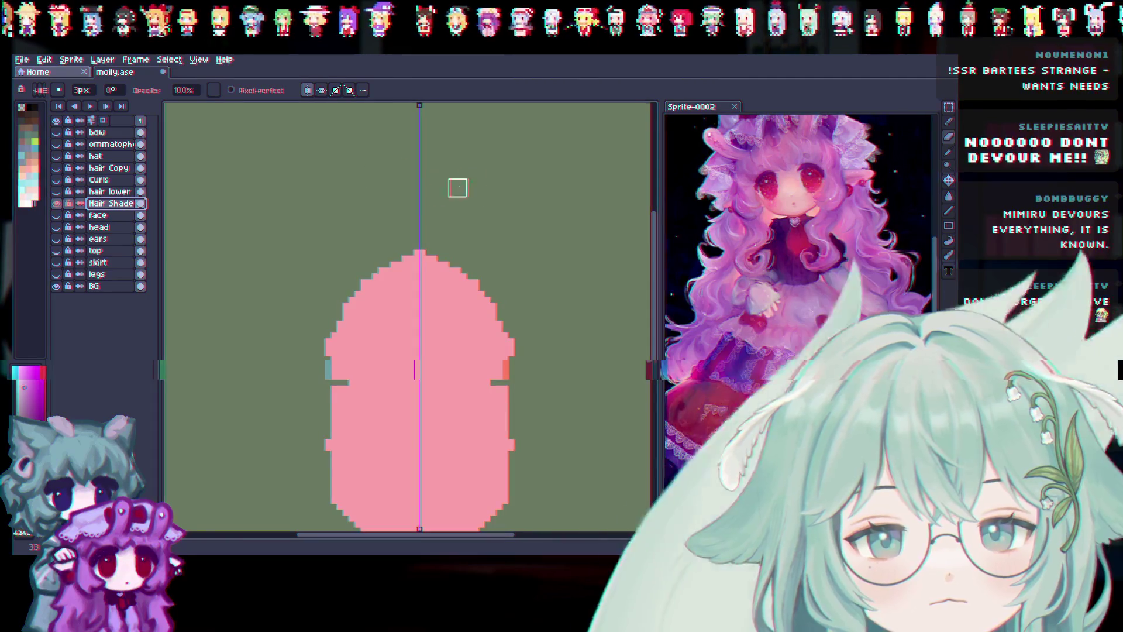
# Add mirrored pink bumps along the shape's top and show the hair and curl layers again.
pyautogui.click(455, 350)
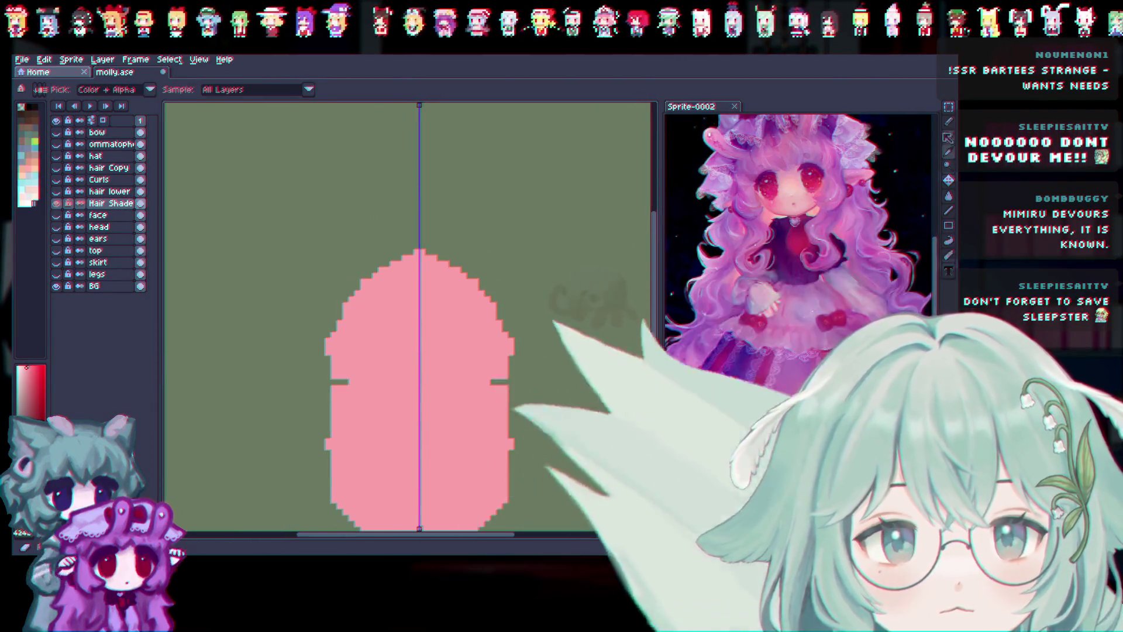
pyautogui.click(338, 387)
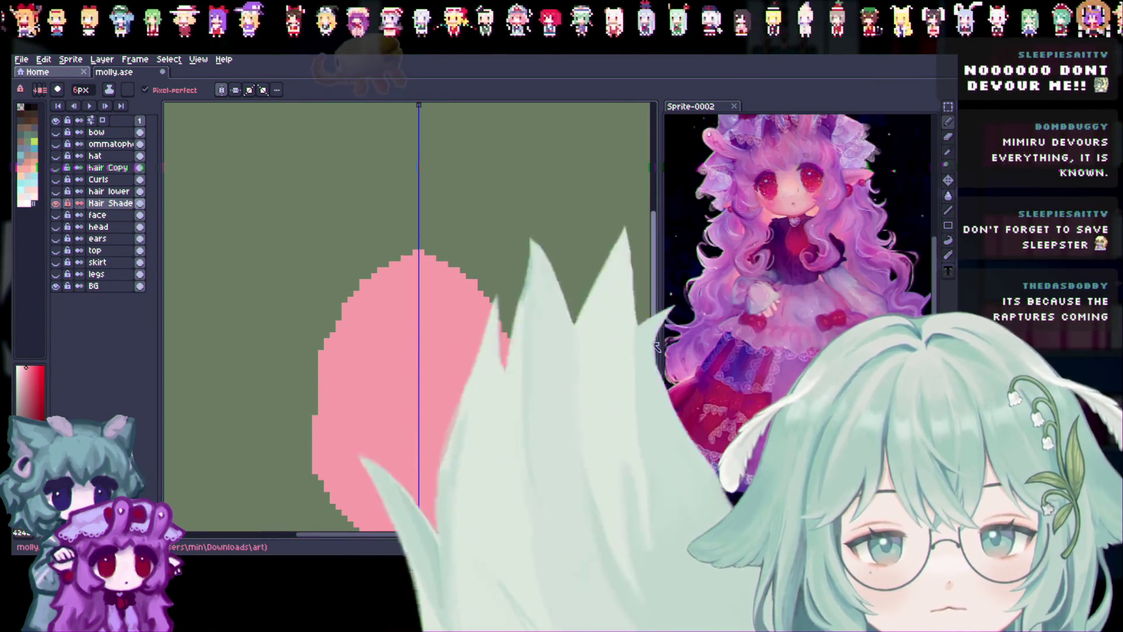
pyautogui.moveTo(653, 342); pyautogui.dragTo(654, 366)
pyautogui.hotkey('ctrl', 'z')
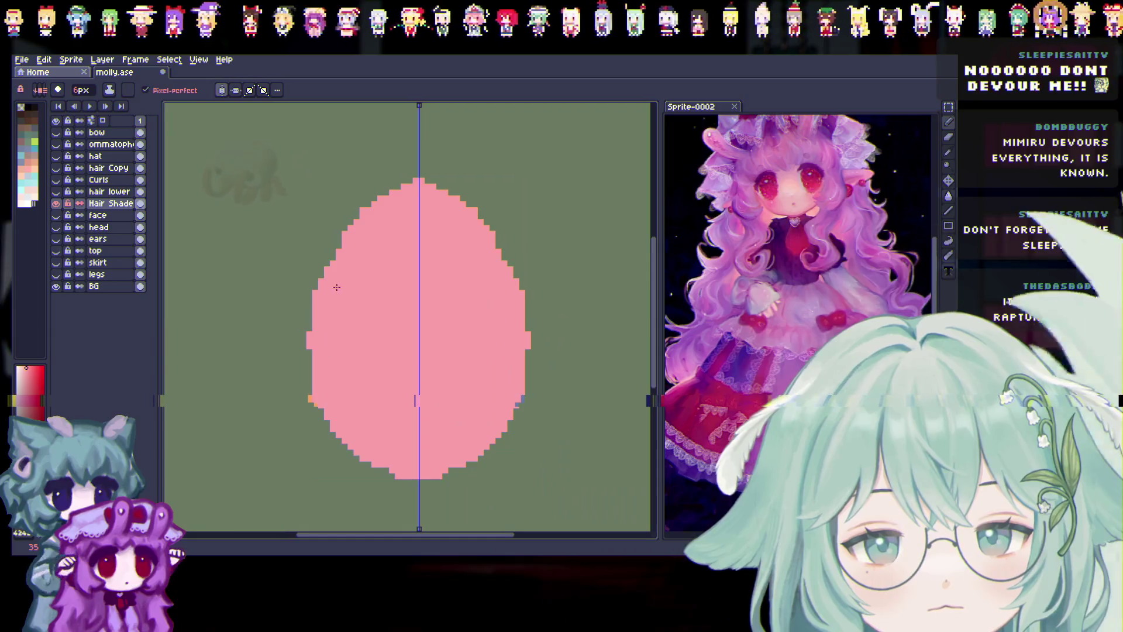
pyautogui.press('b')
pyautogui.click(373, 193)
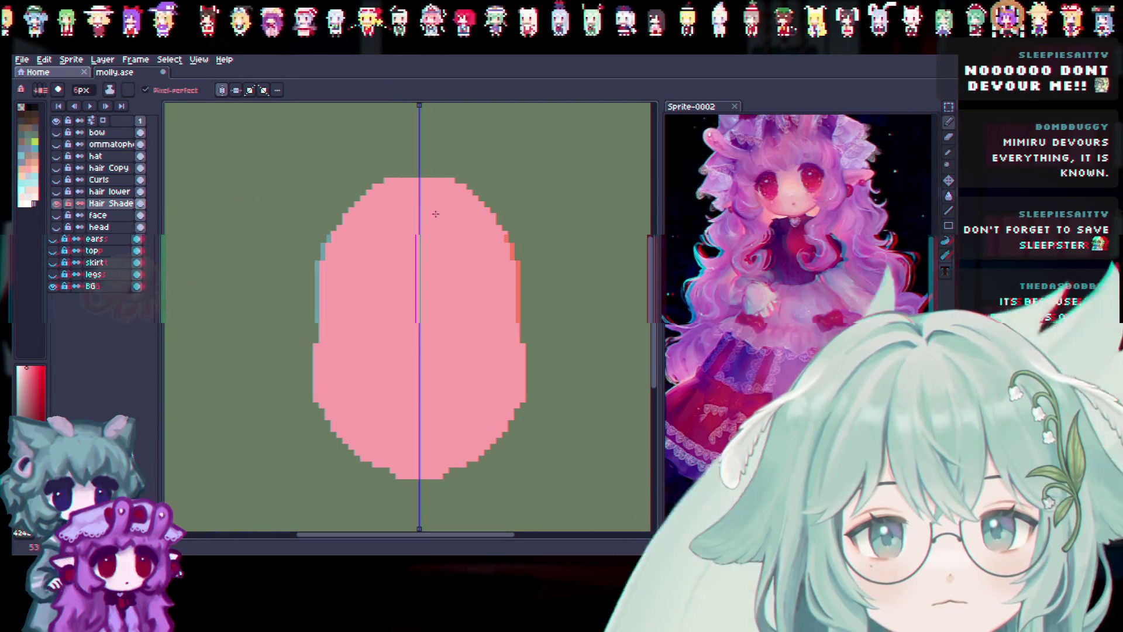
pyautogui.moveTo(57, 168); pyautogui.dragTo(57, 191)
pyautogui.press('i')
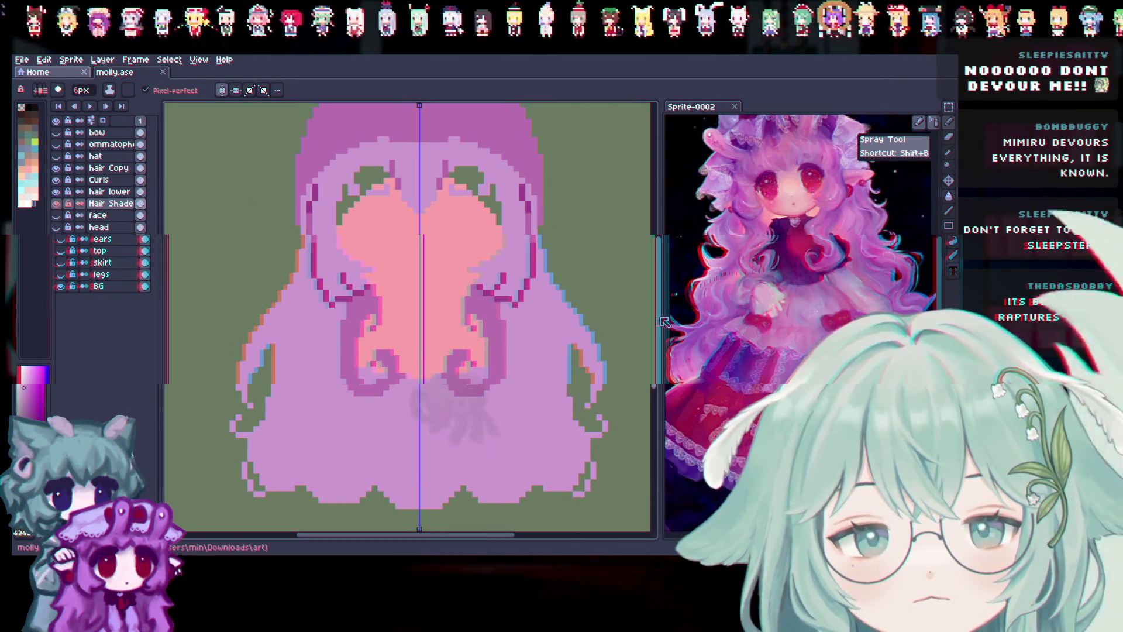
# Toggle the hair, Hair Shade and face layers' visibility to isolate the lower hair for painting.
pyautogui.scroll(2, 232, 191)
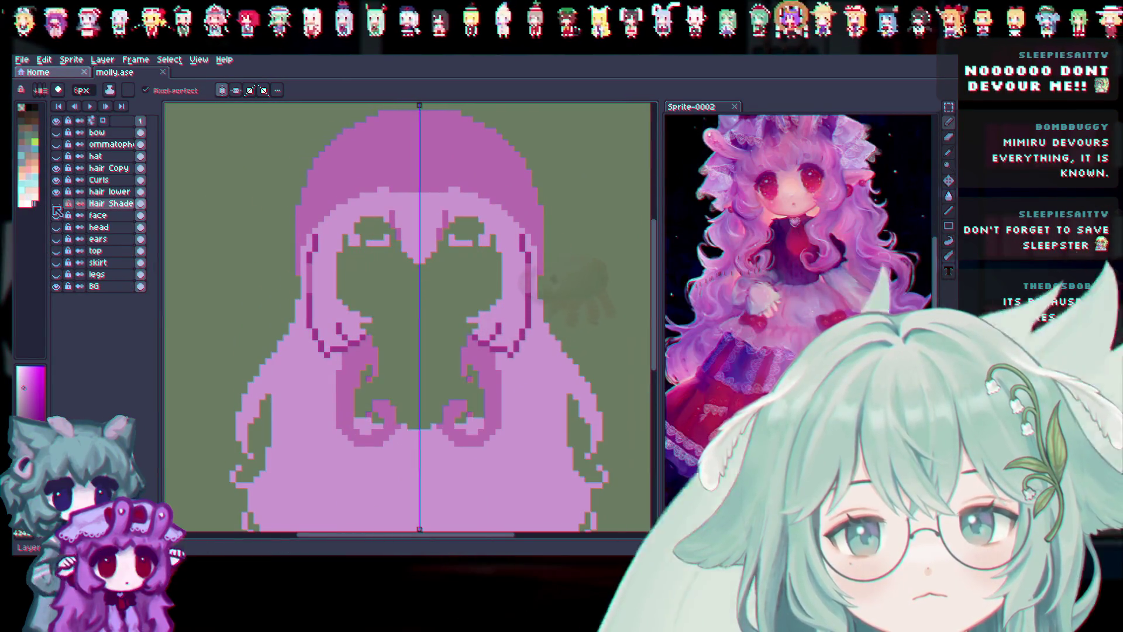
pyautogui.click(56, 192)
pyautogui.click(55, 180)
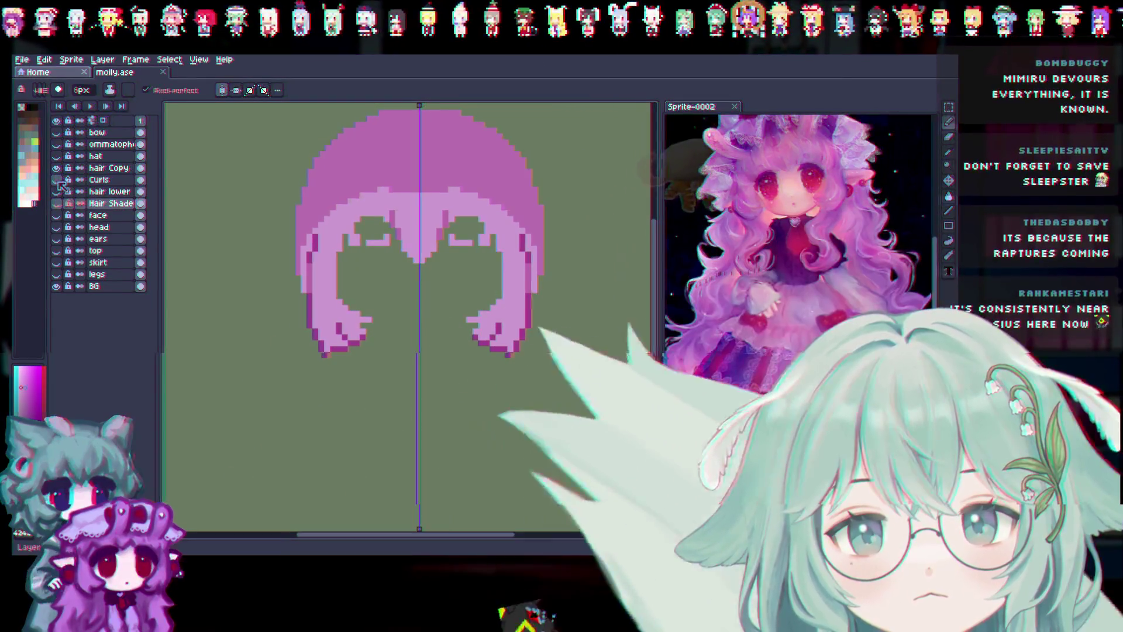
pyautogui.click(55, 203)
pyautogui.click(56, 216)
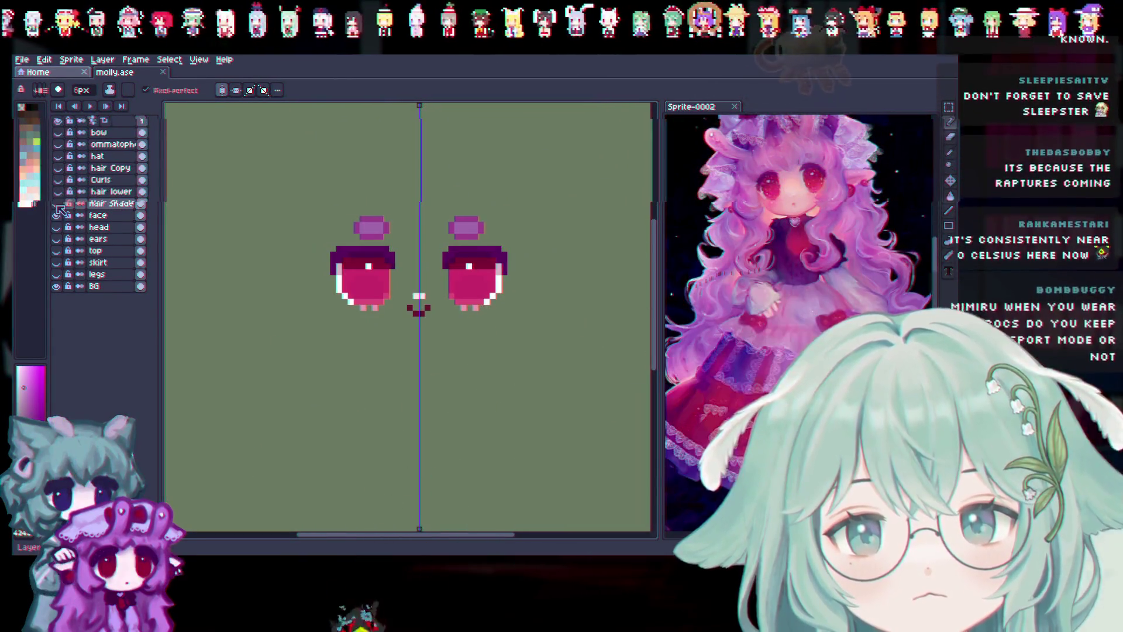
pyautogui.click(56, 204)
pyautogui.click(56, 192)
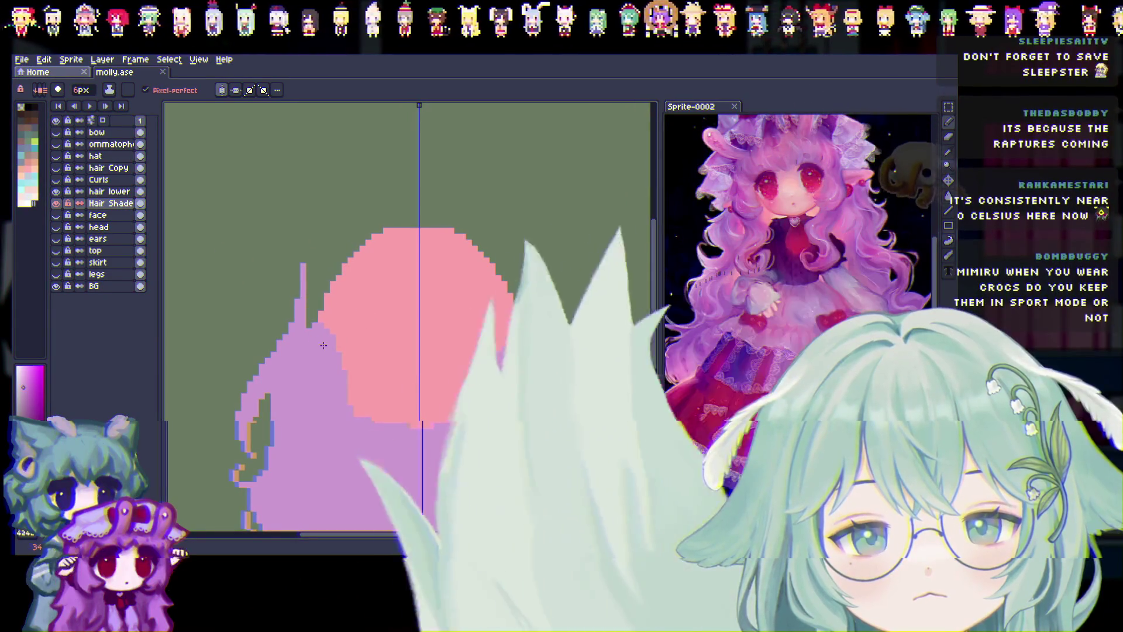
pyautogui.click(56, 168)
pyautogui.click(55, 180)
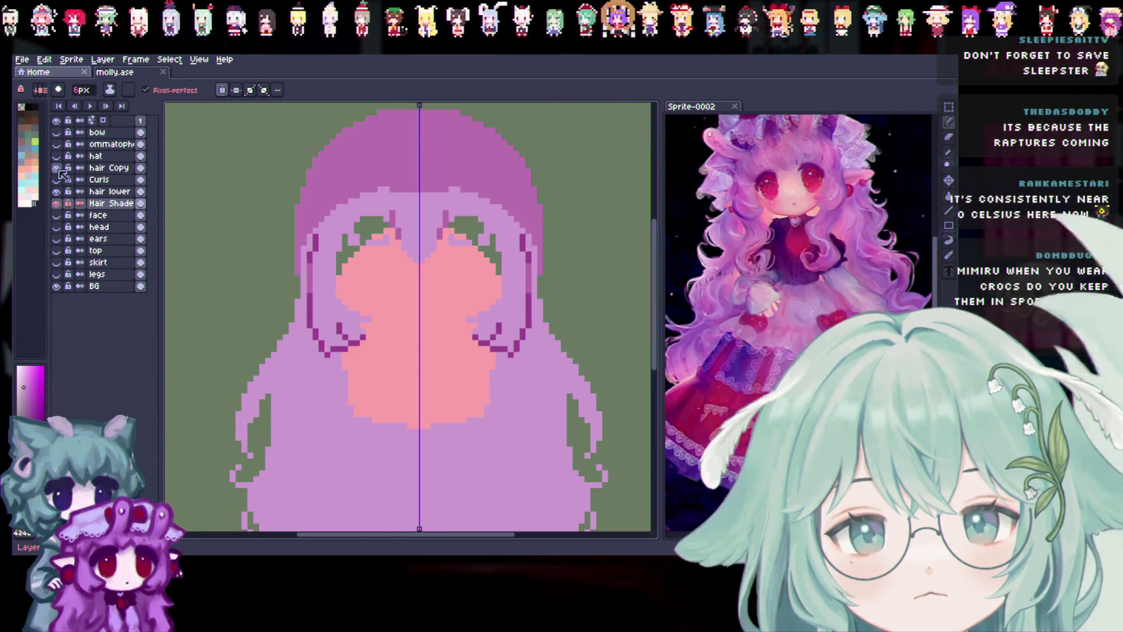
pyautogui.click(56, 167)
pyautogui.click(55, 180)
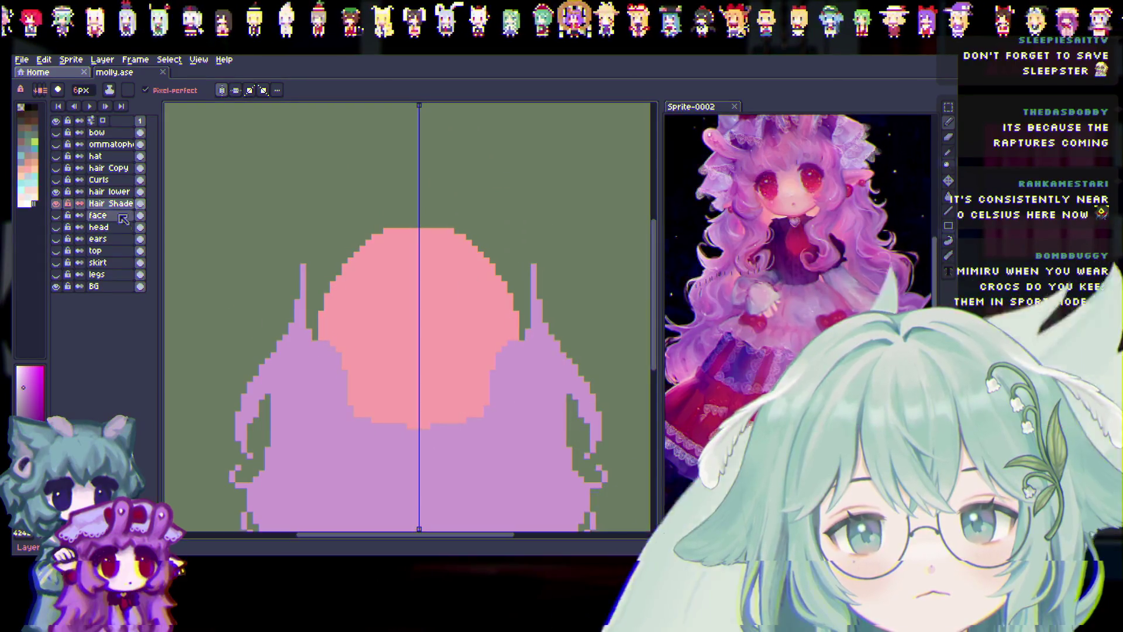
pyautogui.doubleClick(128, 202)
# Paint the lilac lower hair upward to fill the green gaps beside the face and between the top lobes.
pyautogui.moveTo(319, 324); pyautogui.dragTo(321, 250)
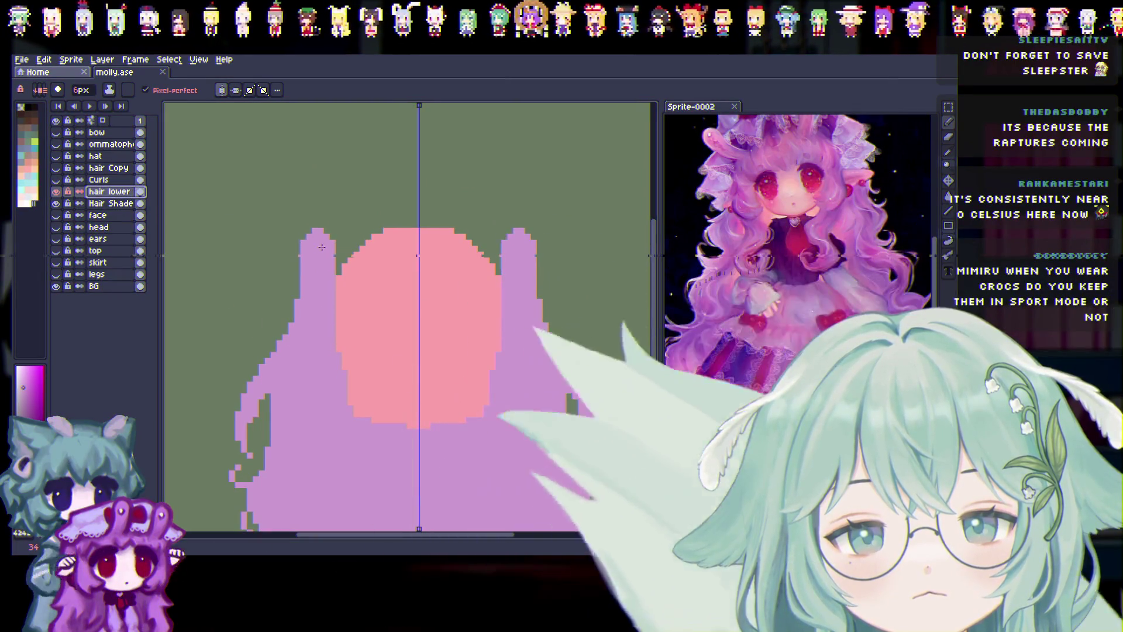
pyautogui.moveTo(403, 180); pyautogui.dragTo(409, 164)
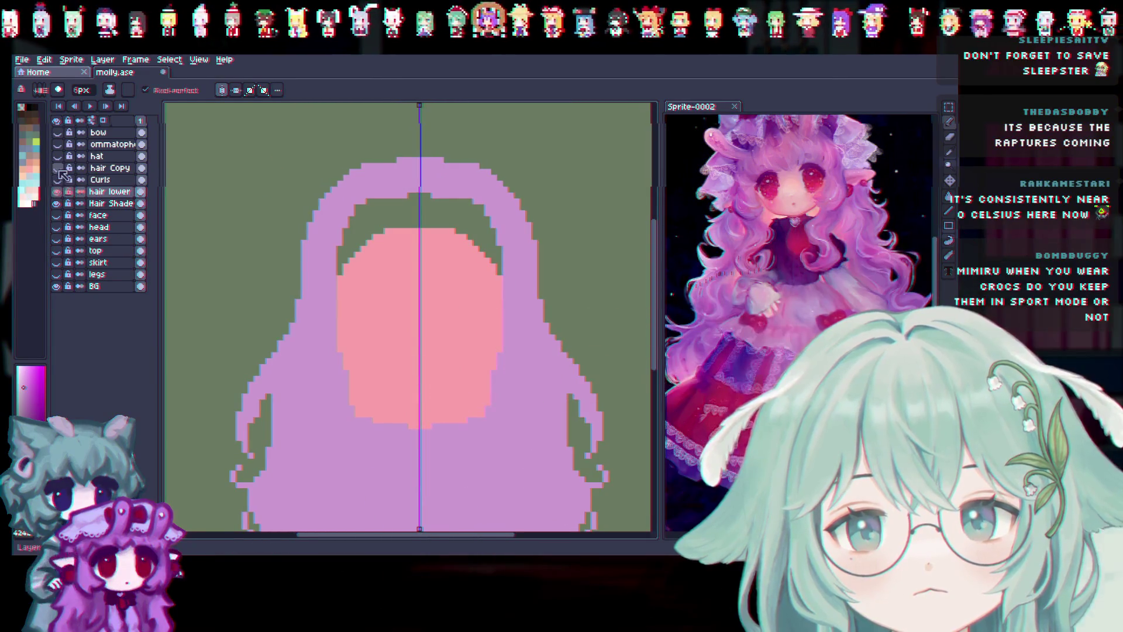
pyautogui.click(57, 168)
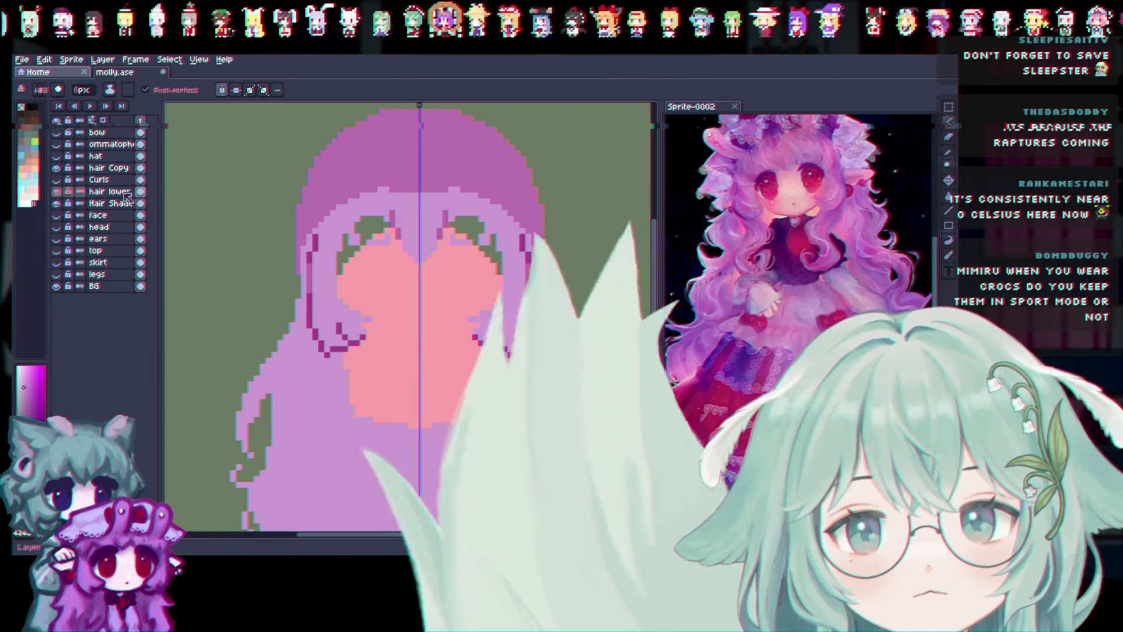
pyautogui.click(351, 266)
pyautogui.moveTo(324, 321); pyautogui.dragTo(337, 253)
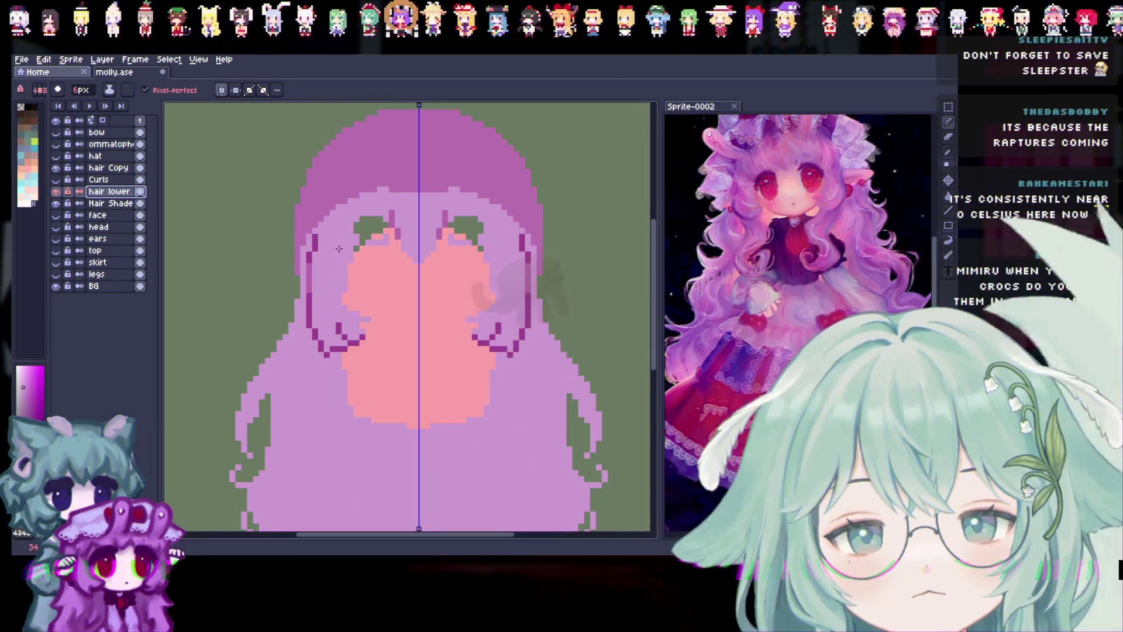
pyautogui.click(367, 250)
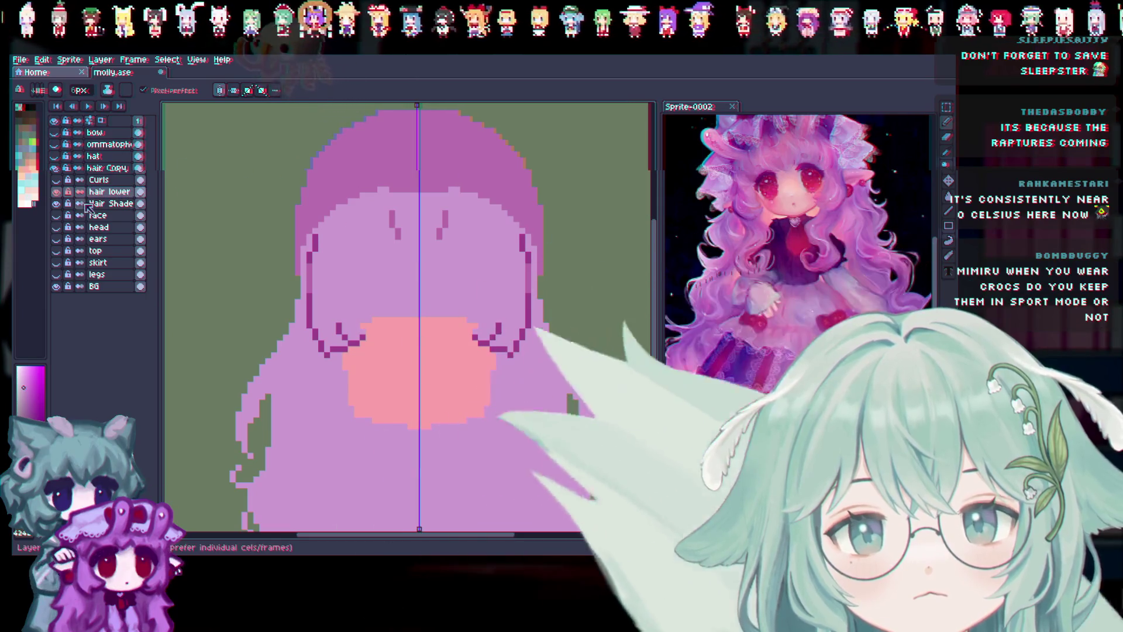
pyautogui.click(57, 192)
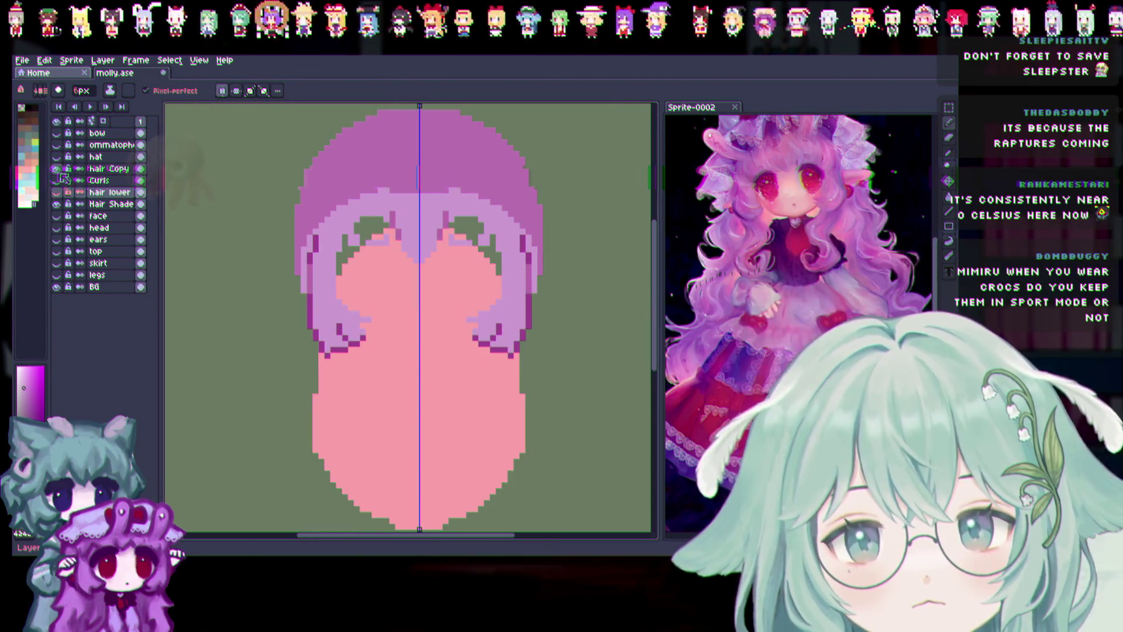
pyautogui.click(56, 168)
pyautogui.doubleClick(108, 168)
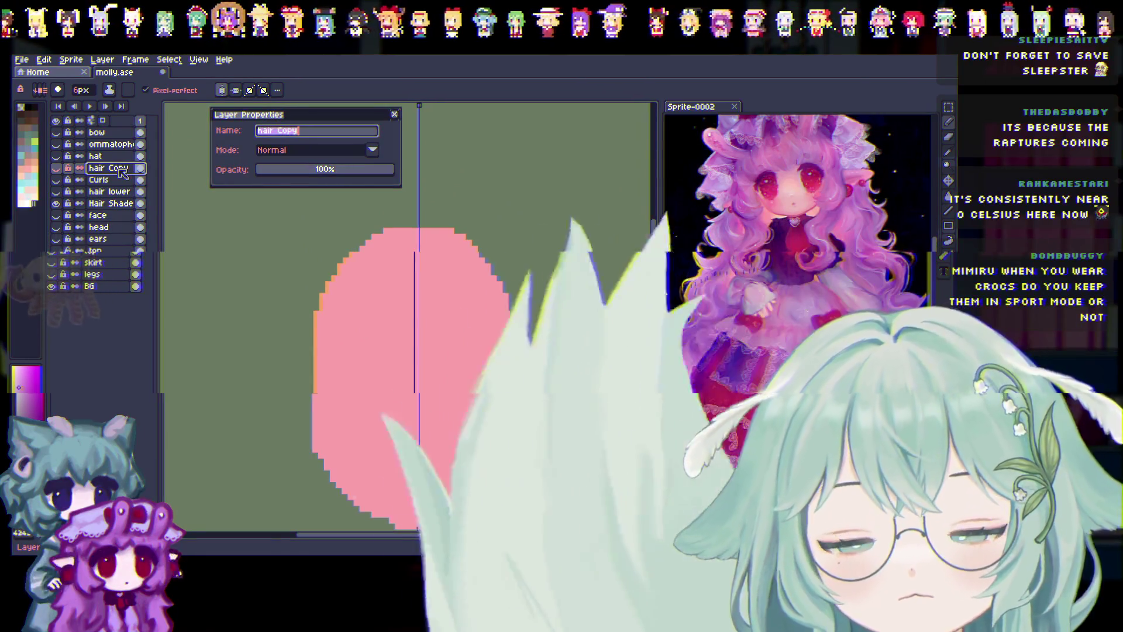
# Rename hair Copy to 'Bangs' and show the Bangs and Curls layers.
pyautogui.write('Bangs')
pyautogui.press('Return')
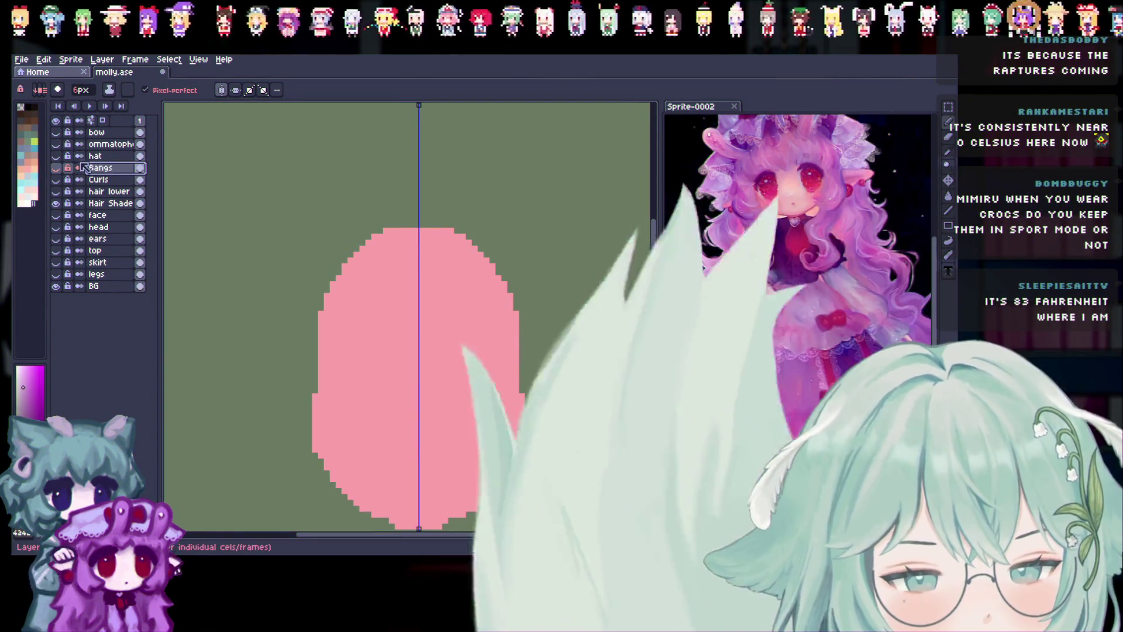
pyautogui.moveTo(56, 168); pyautogui.dragTo(62, 203)
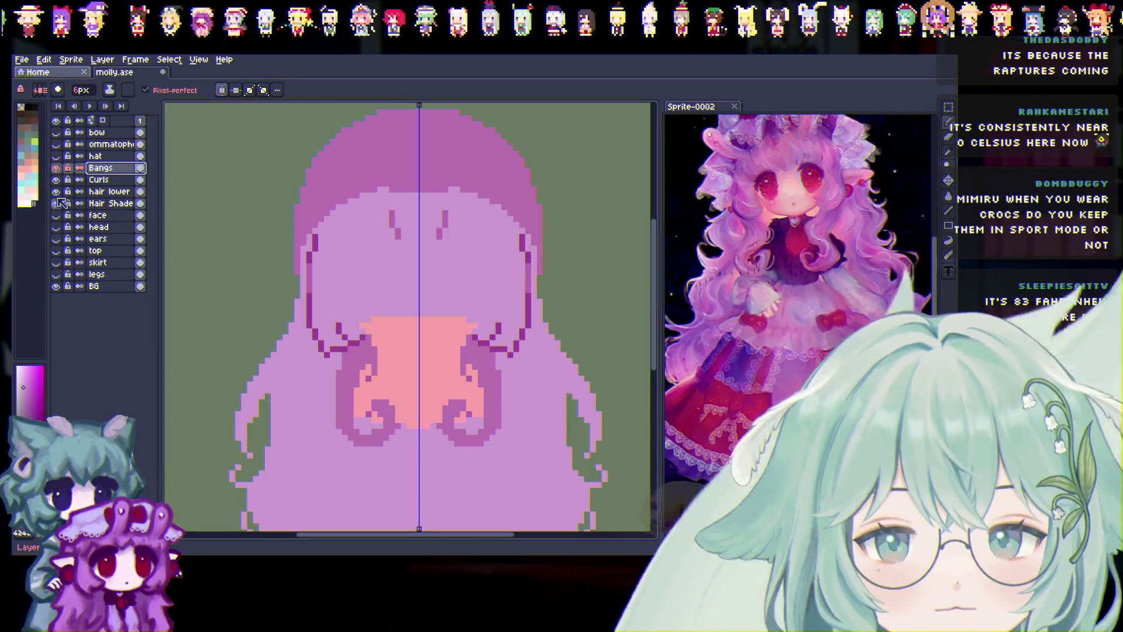
# Show the face, head, ears, top and skirt layers again.
pyautogui.press('v')
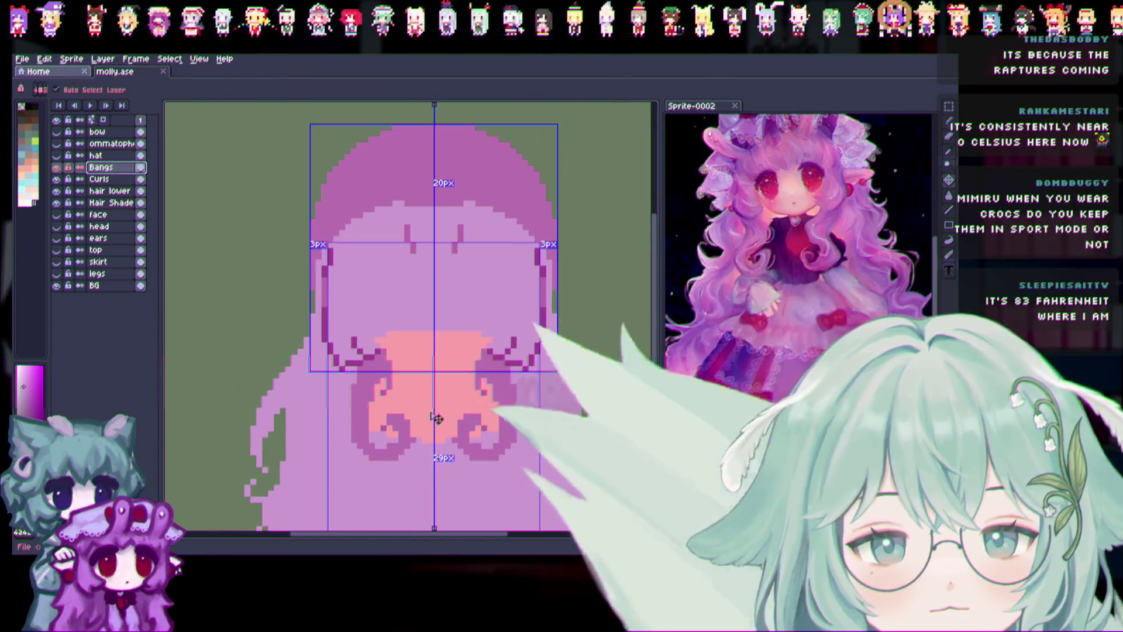
pyautogui.scroll(-1, 435, 418)
pyautogui.press('b')
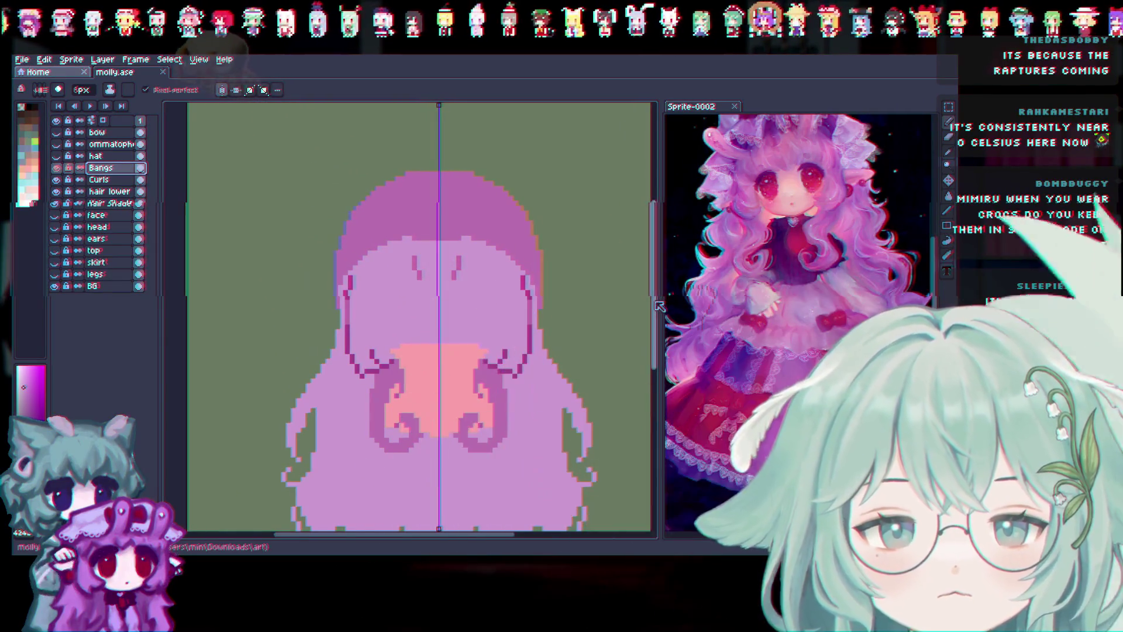
pyautogui.moveTo(654, 308); pyautogui.dragTo(658, 326)
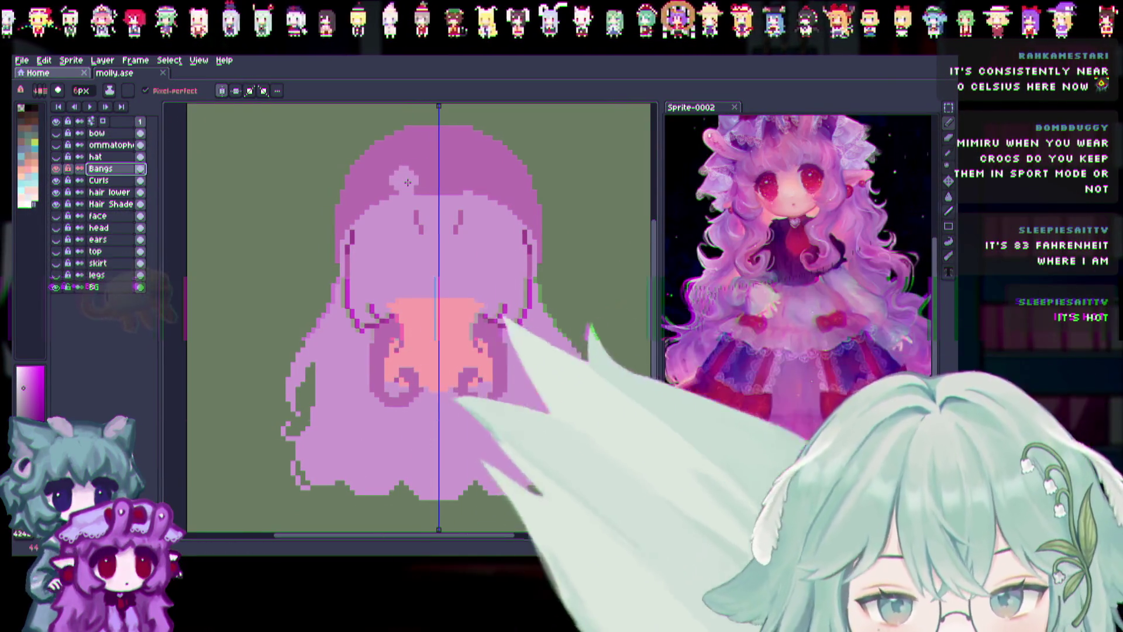
pyautogui.moveTo(56, 215); pyautogui.dragTo(57, 275)
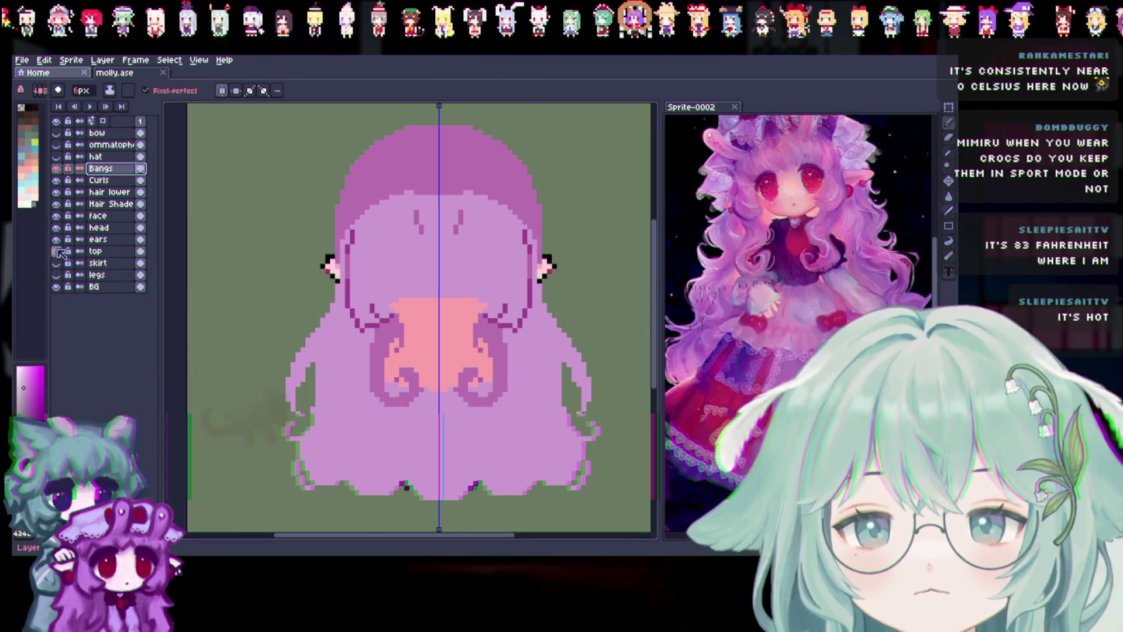
# Show the hat, ommatophore and bow layers, then select the hair lower layer.
pyautogui.moveTo(56, 157); pyautogui.dragTo(56, 133)
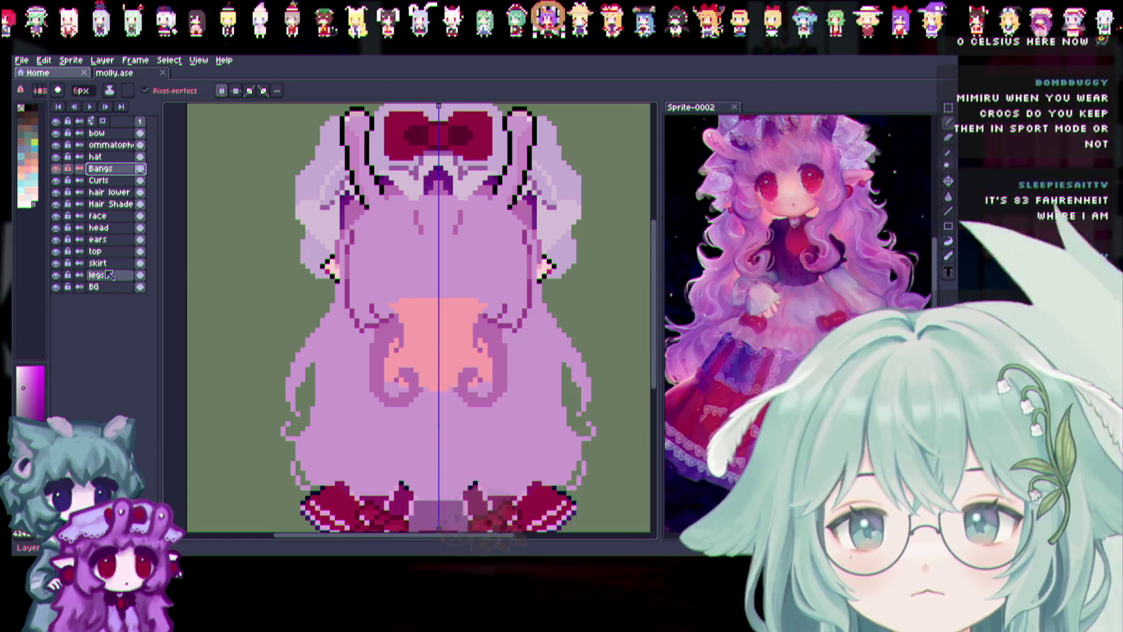
pyautogui.click(111, 203)
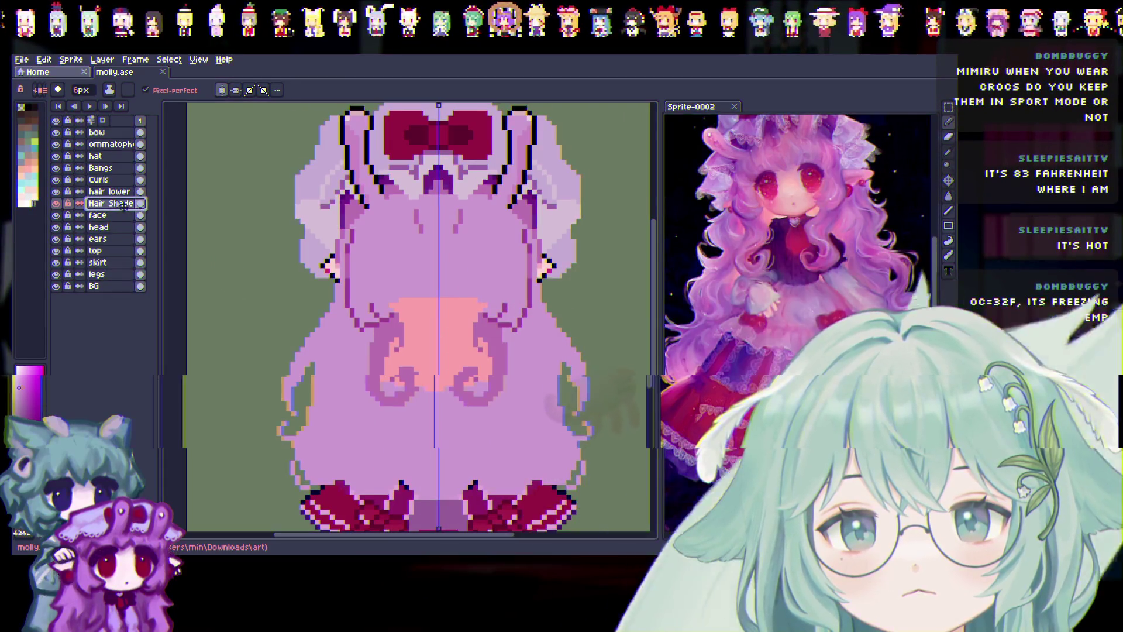
pyautogui.click(122, 192)
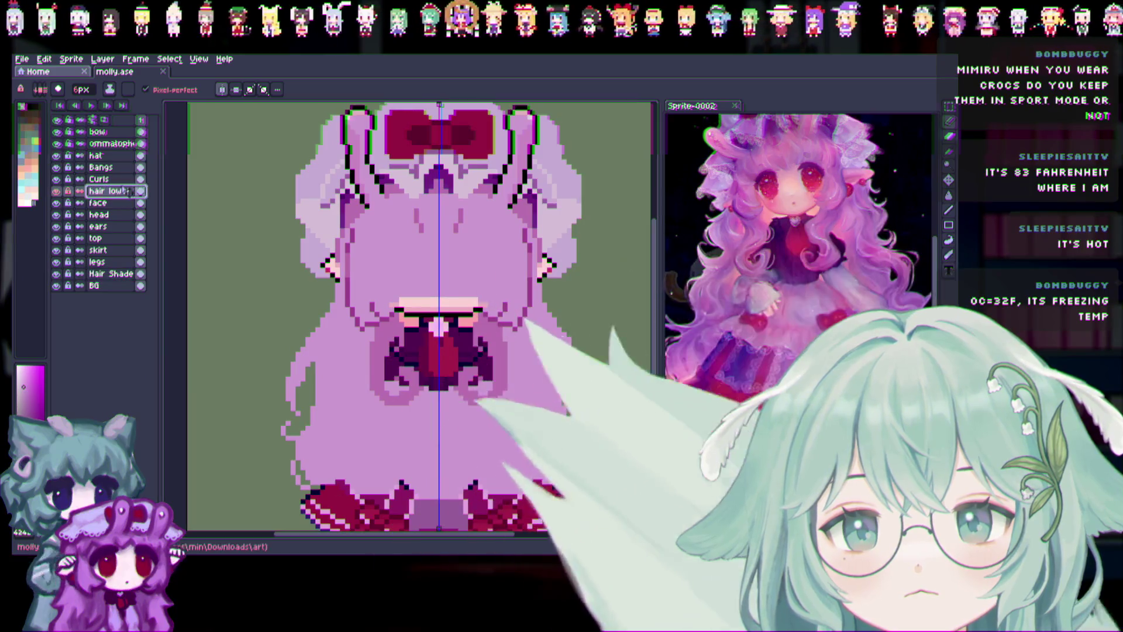
# Move the hair lower layer beneath the legs layer to reveal the full chibi figure.
pyautogui.moveTo(129, 193); pyautogui.dragTo(114, 261)
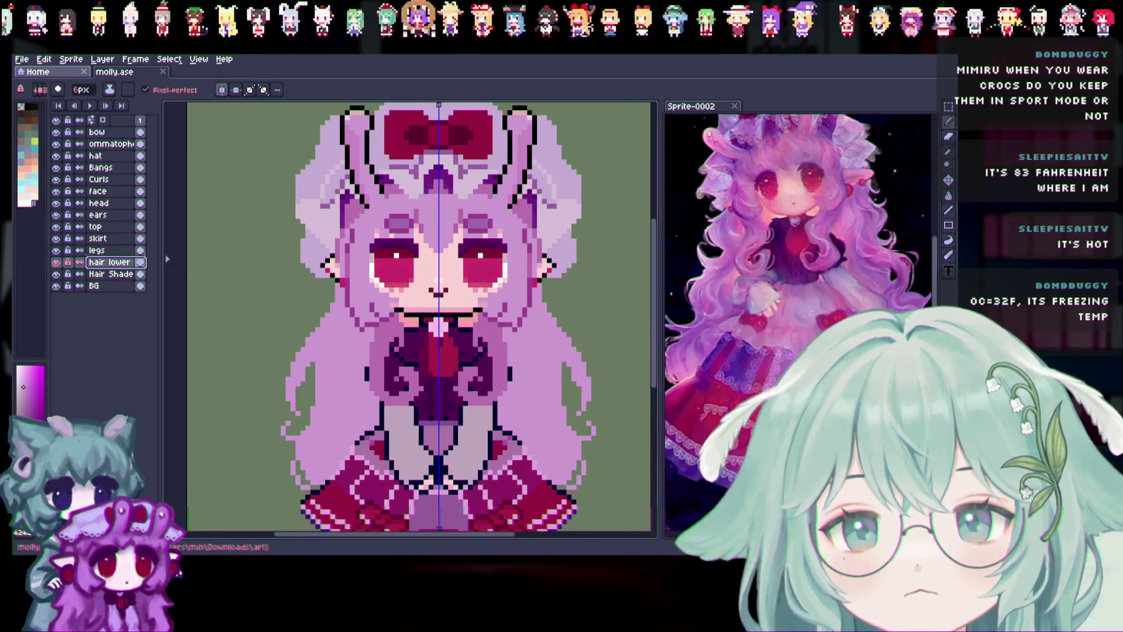
pyautogui.scroll(-2, 610, 318)
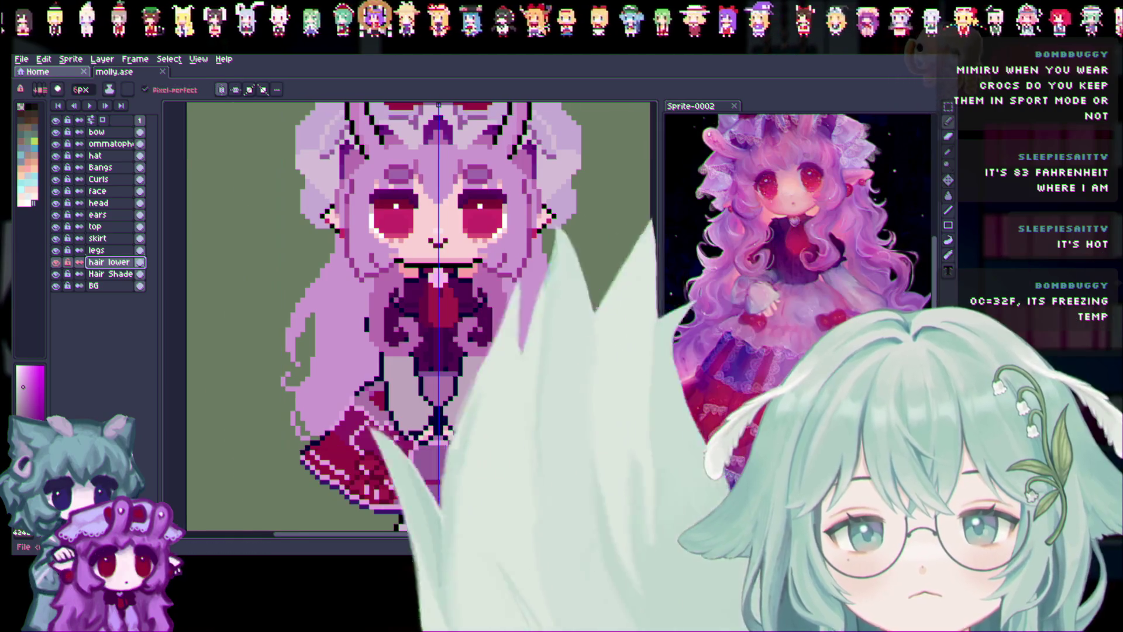
pyautogui.scroll(-1, 609, 318)
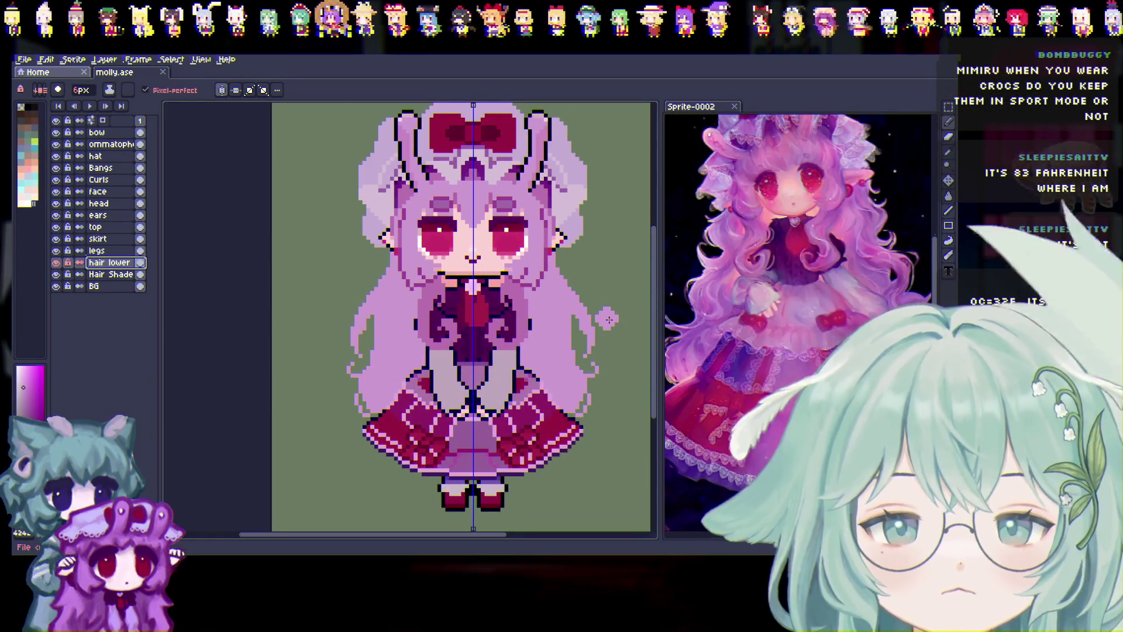
pyautogui.hscroll(2, 609, 319)
pyautogui.scroll(1, 648, 324)
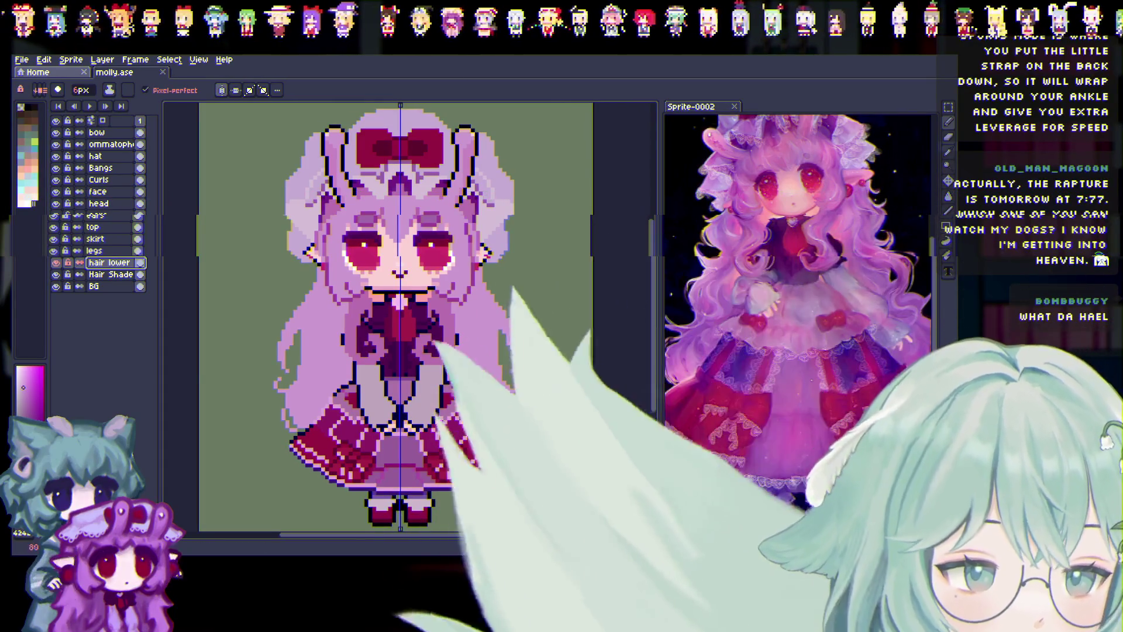
pyautogui.press('ctrl')
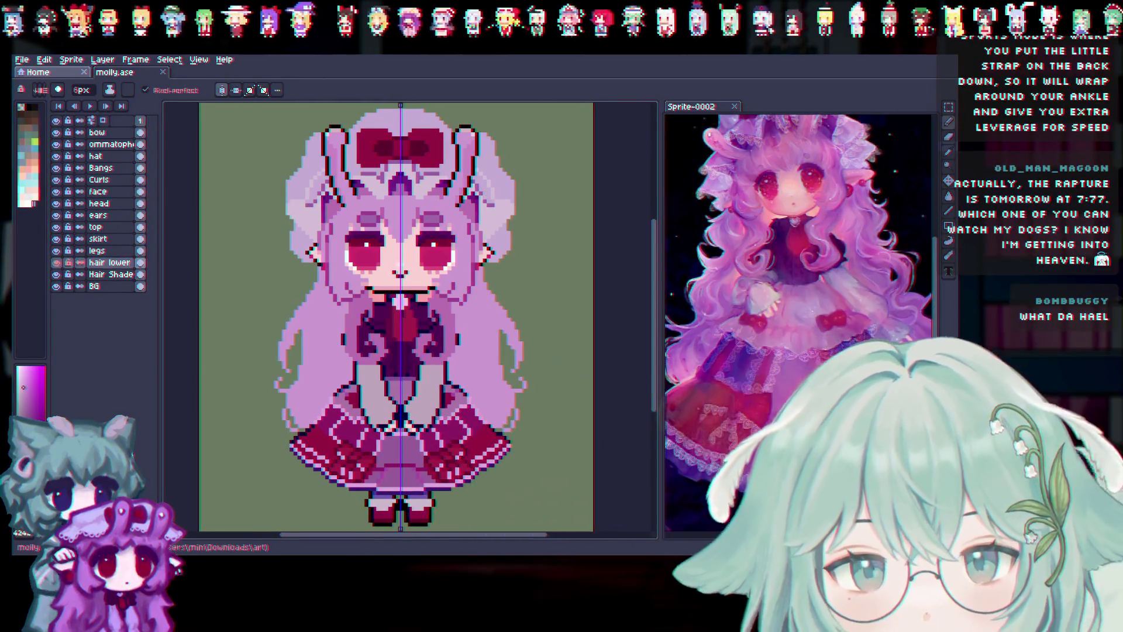
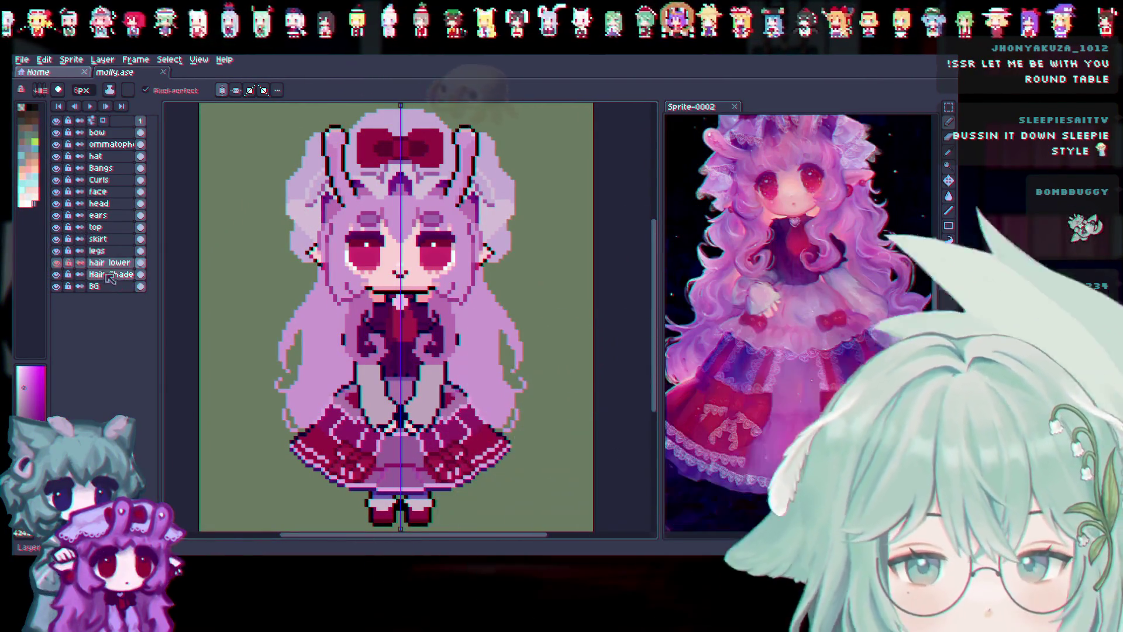
# Toggle the top layer's visibility a few times to inspect the drawing underneath, leaving it visible.
pyautogui.hscroll(1, 382, 373)
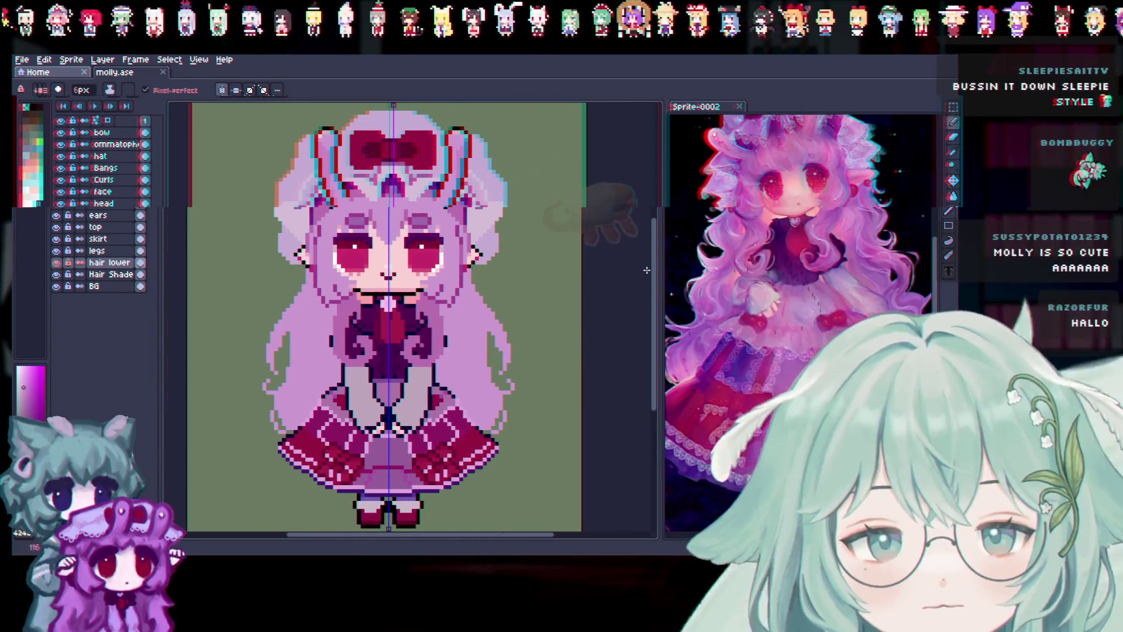
pyautogui.scroll(-1, 644, 272)
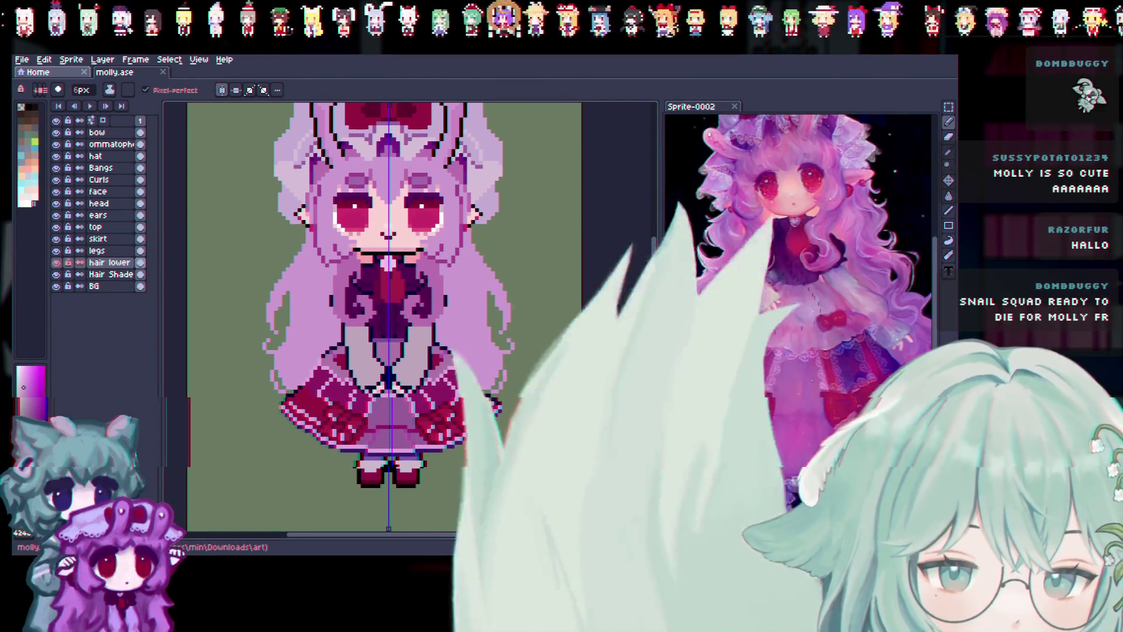
pyautogui.scroll(-1, 646, 289)
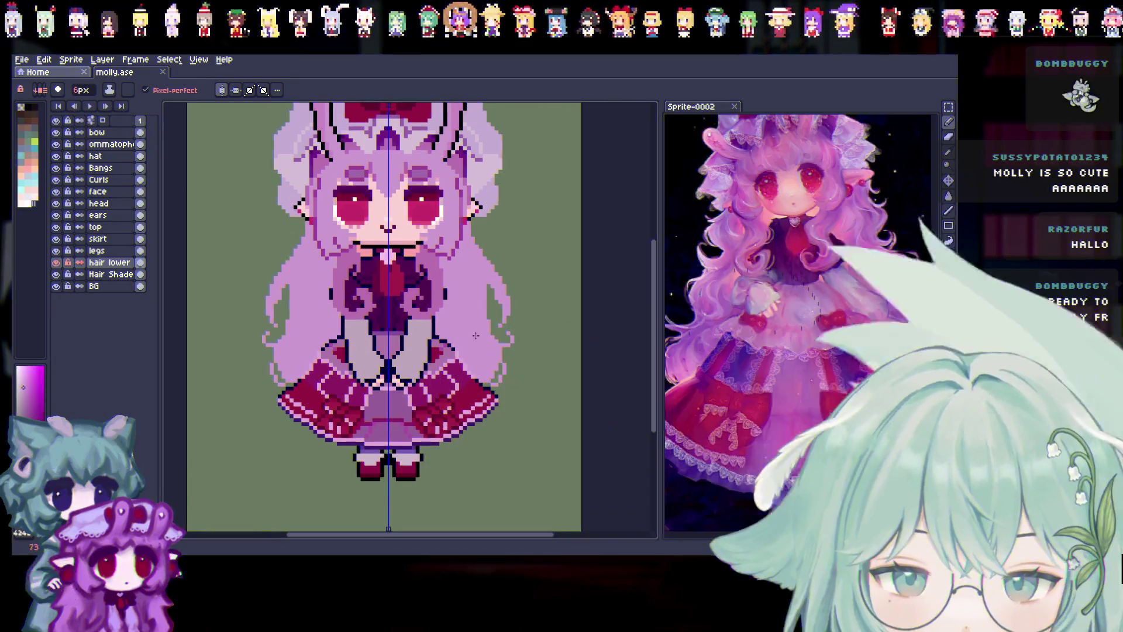
pyautogui.click(56, 227)
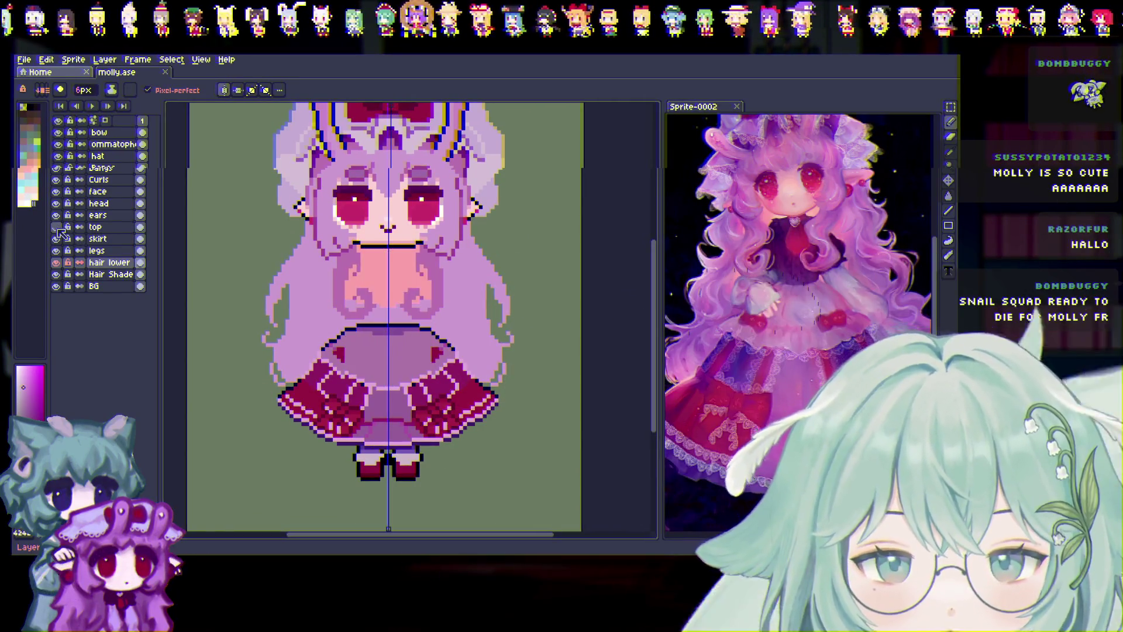
pyautogui.click(56, 227)
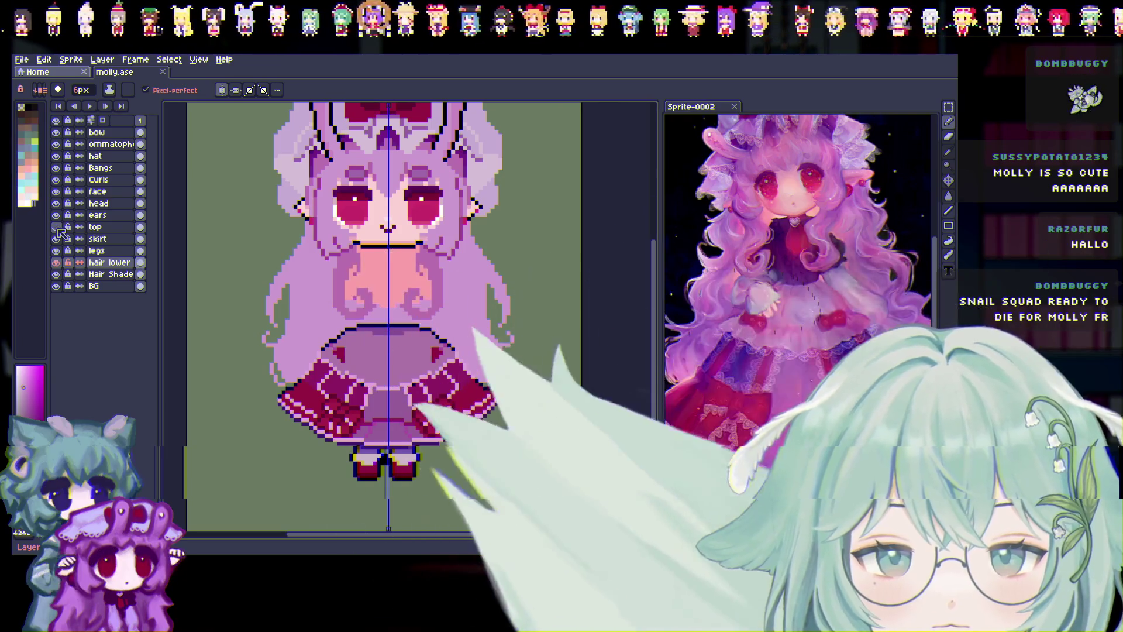
pyautogui.click(57, 227)
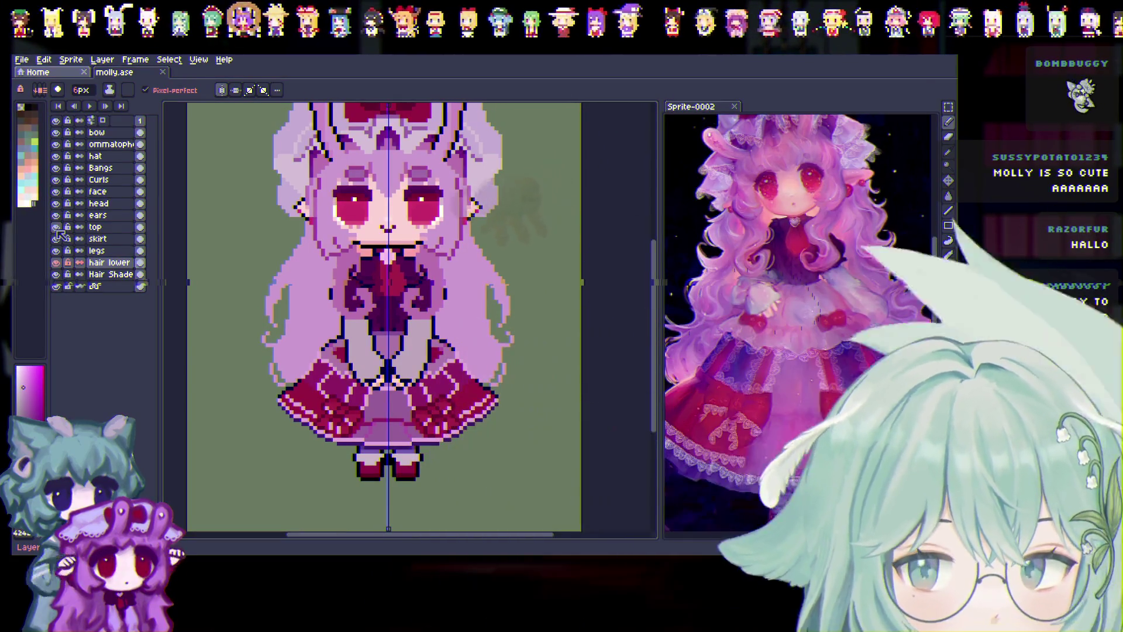
pyautogui.click(56, 228)
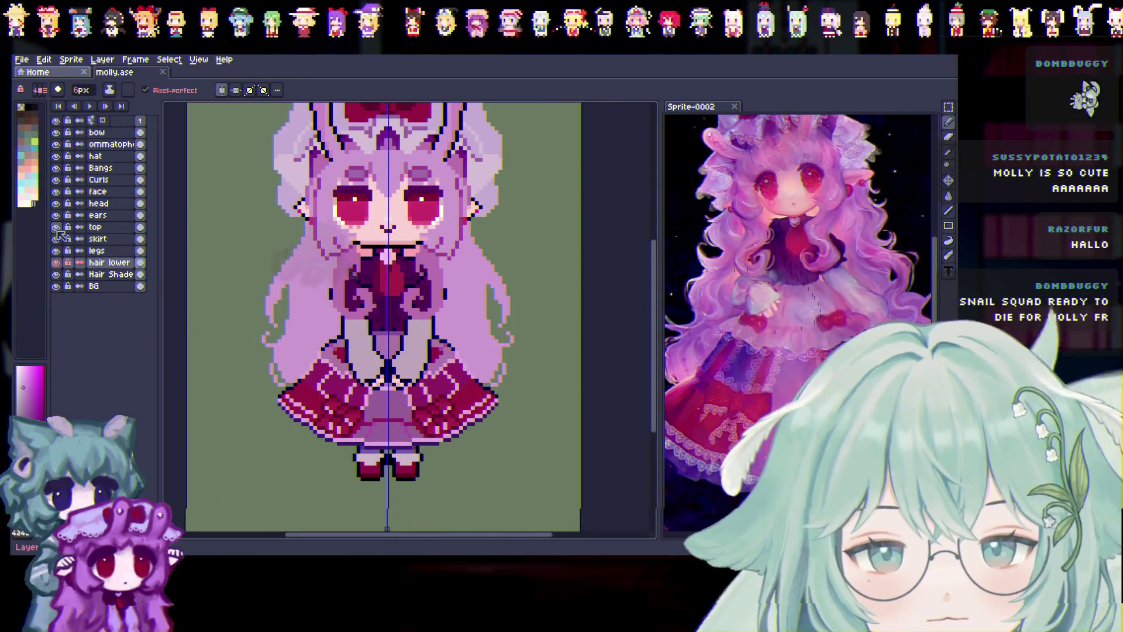
pyautogui.click(56, 227)
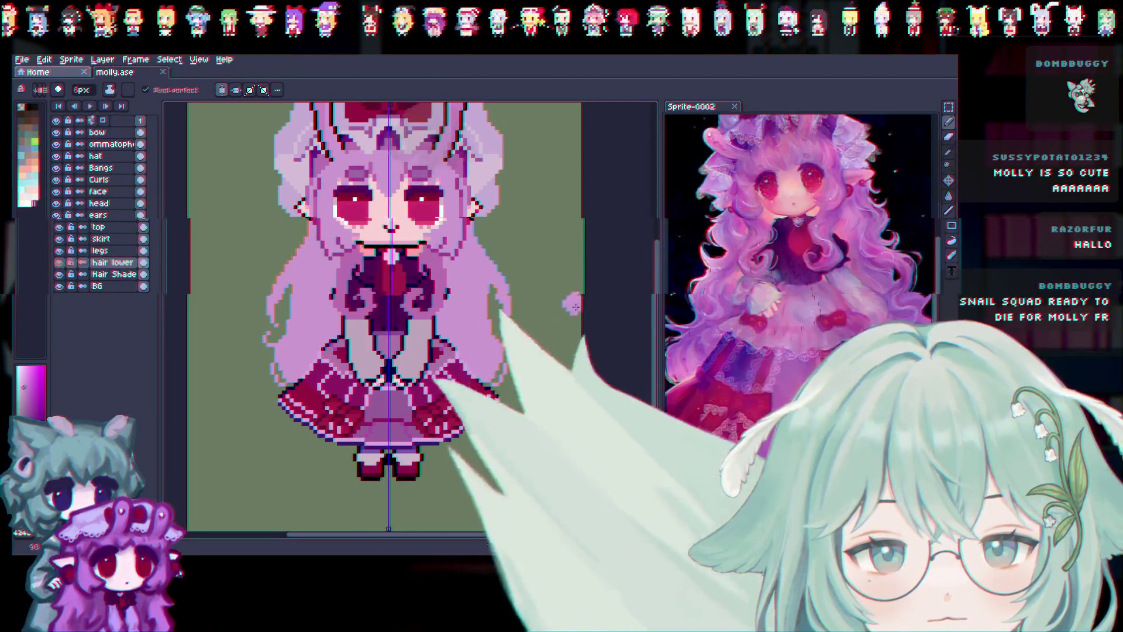
pyautogui.scroll(2, 628, 311)
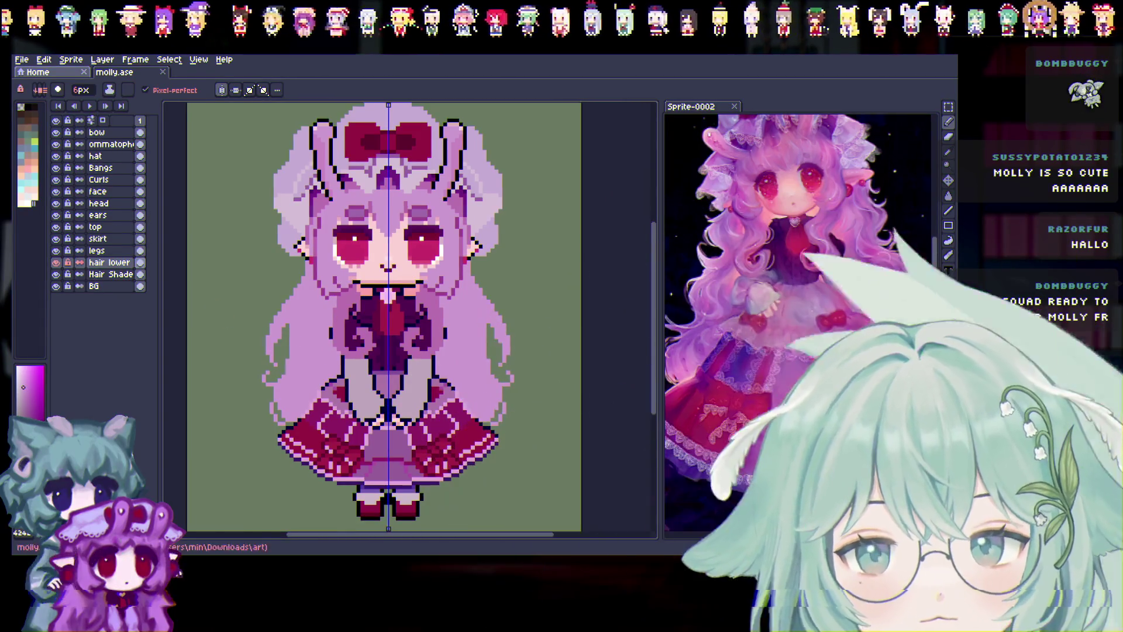
# Set the pencil to a 1px brush and zoom in on the sprite.
pyautogui.press('i')
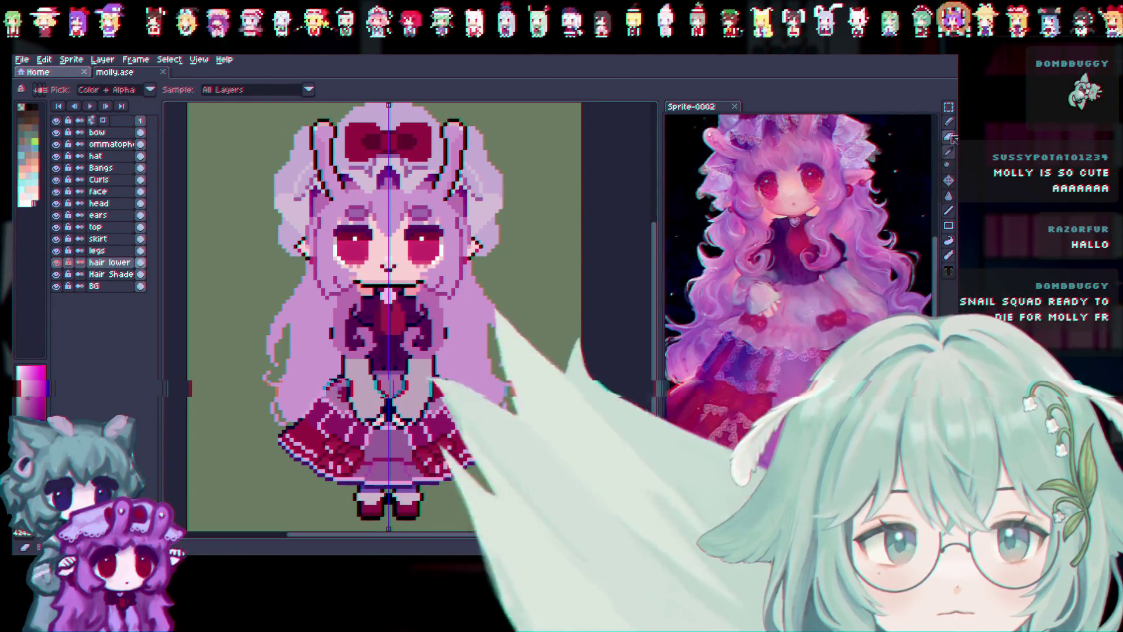
pyautogui.click(948, 121)
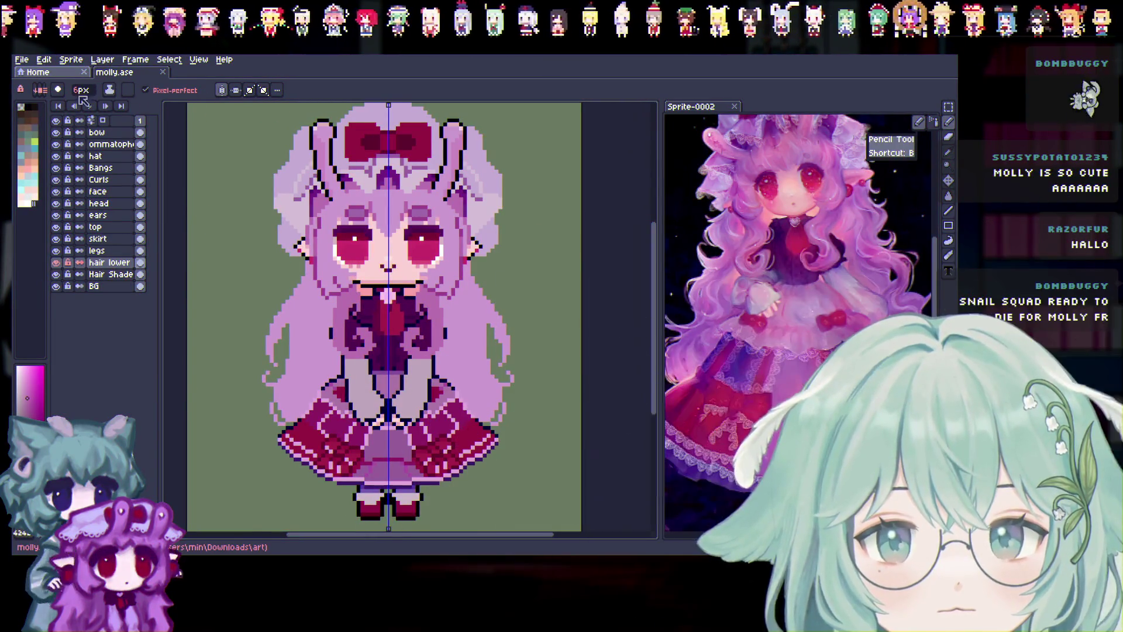
pyautogui.moveTo(84, 95); pyautogui.dragTo(51, 110)
pyautogui.click(55, 266)
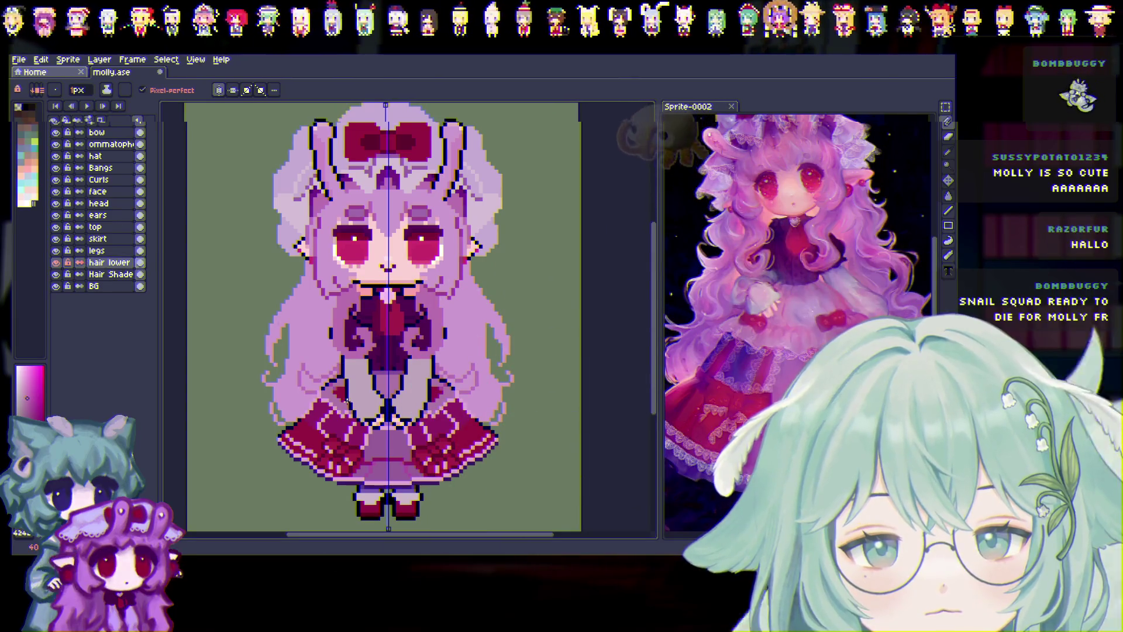
pyautogui.scroll(1, 348, 398)
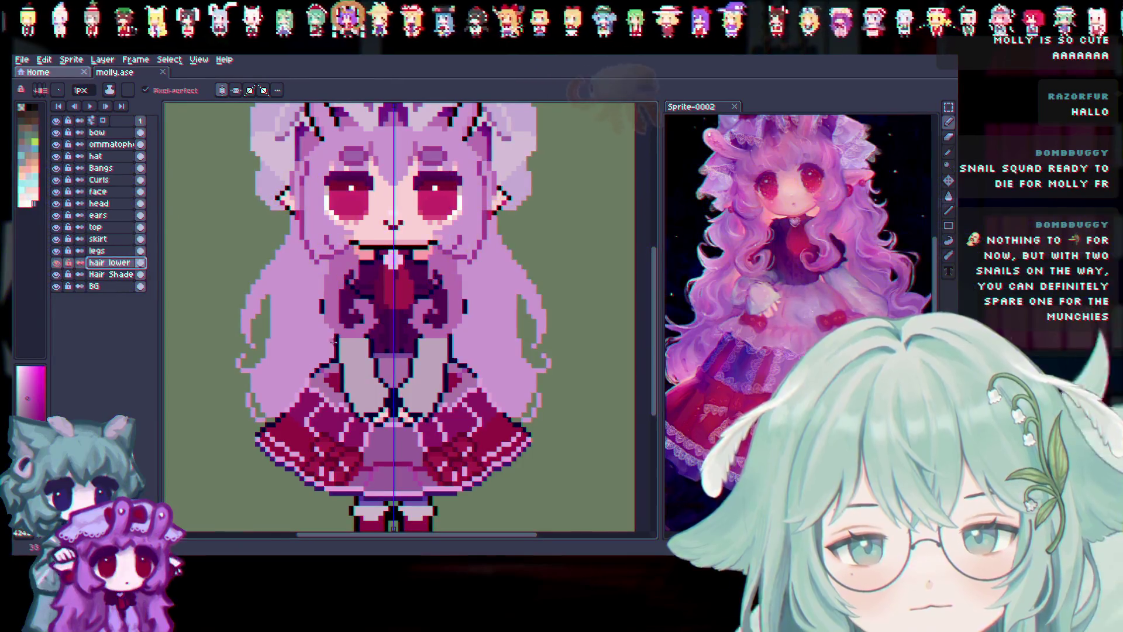
pyautogui.click(338, 363)
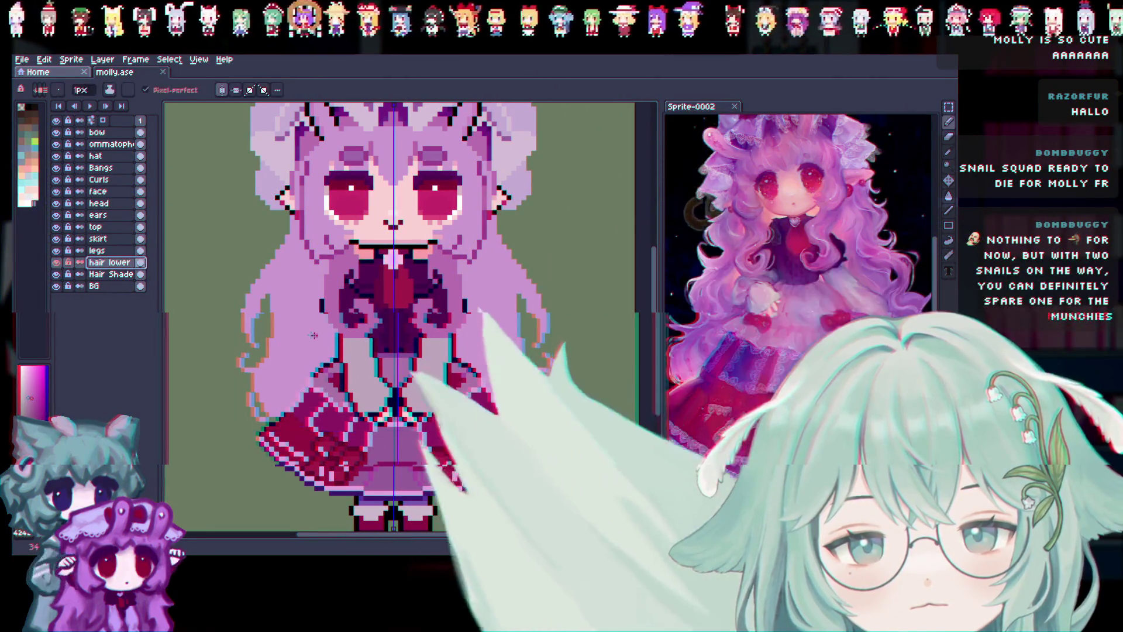
pyautogui.hotkey('ctrl', 's')
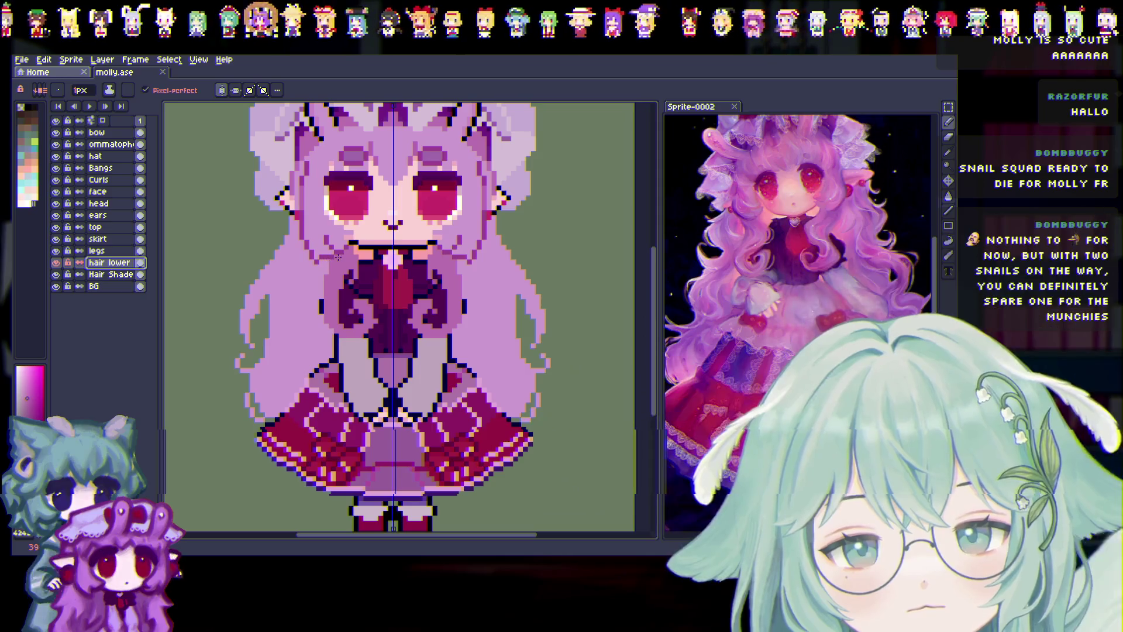
pyautogui.press('v')
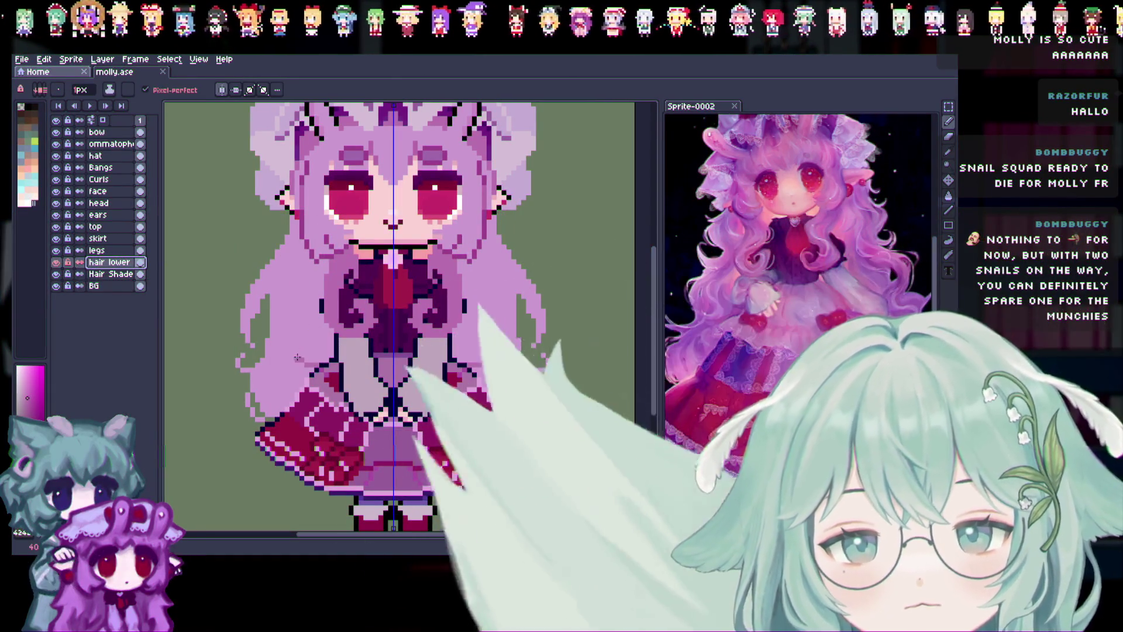
pyautogui.press('b')
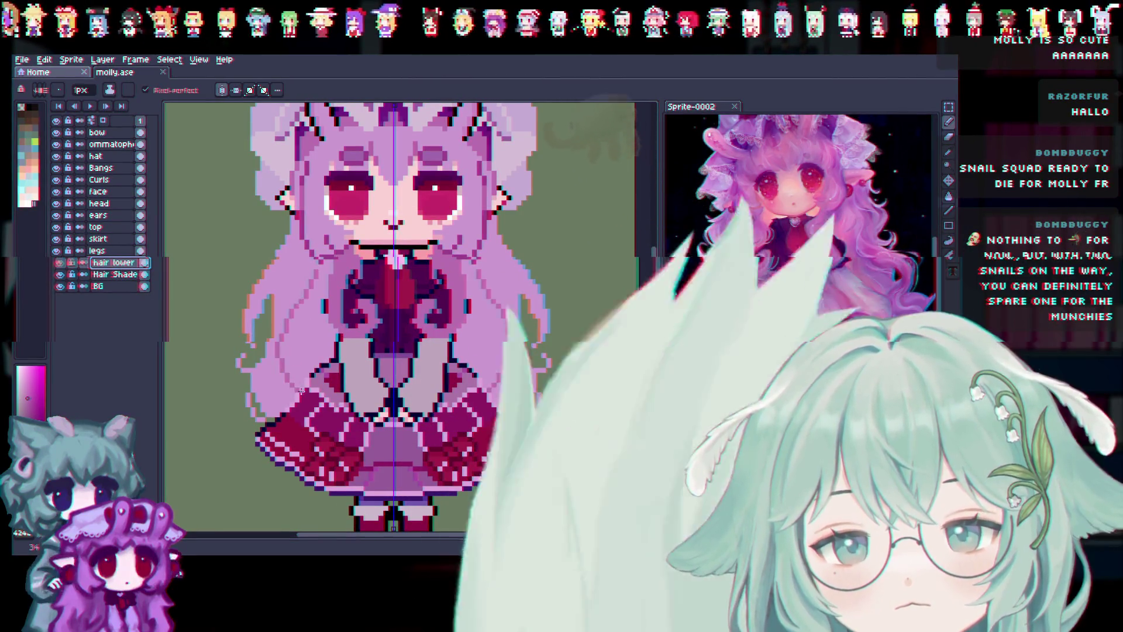
pyautogui.moveTo(325, 324); pyautogui.dragTo(314, 274)
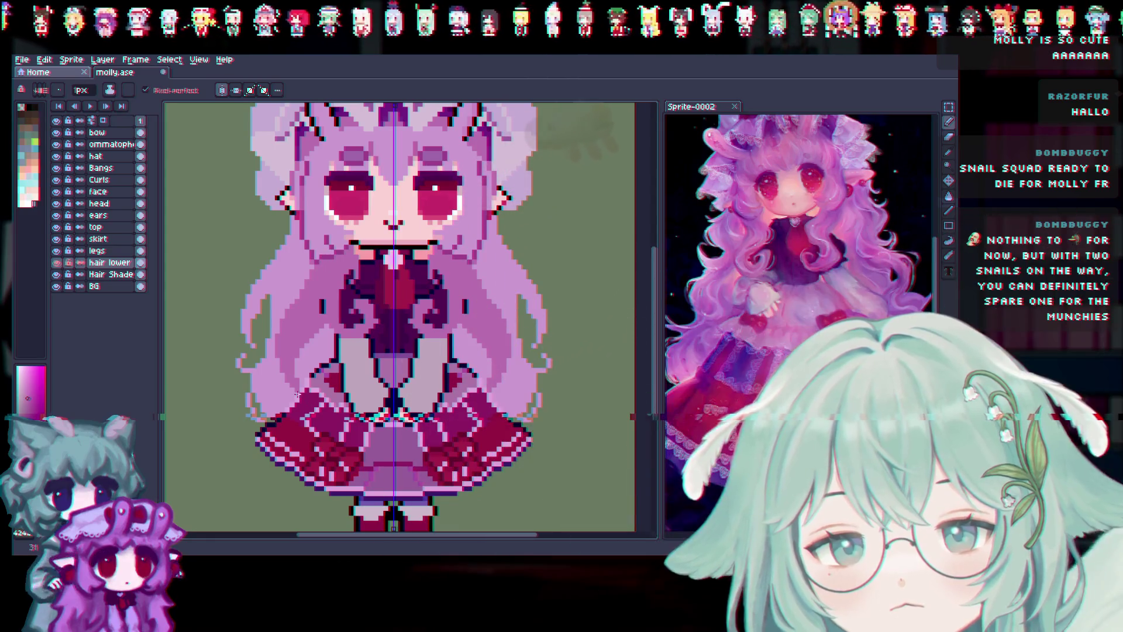
pyautogui.scroll(1, 368, 425)
pyautogui.scroll(-3, 369, 425)
pyautogui.scroll(2, 368, 425)
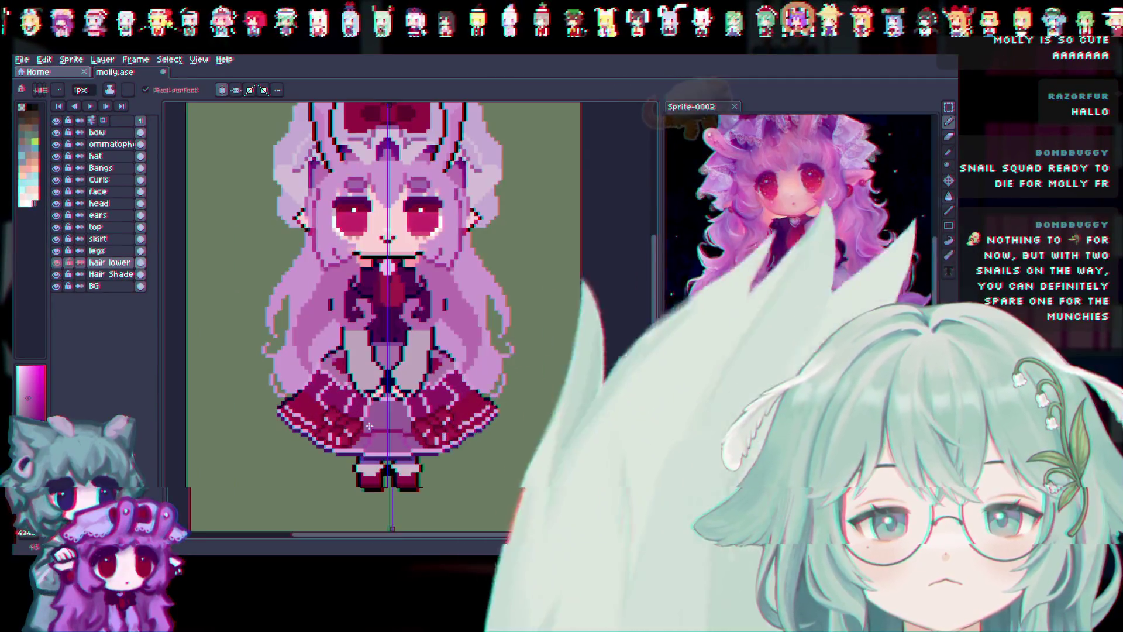
pyautogui.press('ctrl')
pyautogui.hotkey('ctrl', 'z')
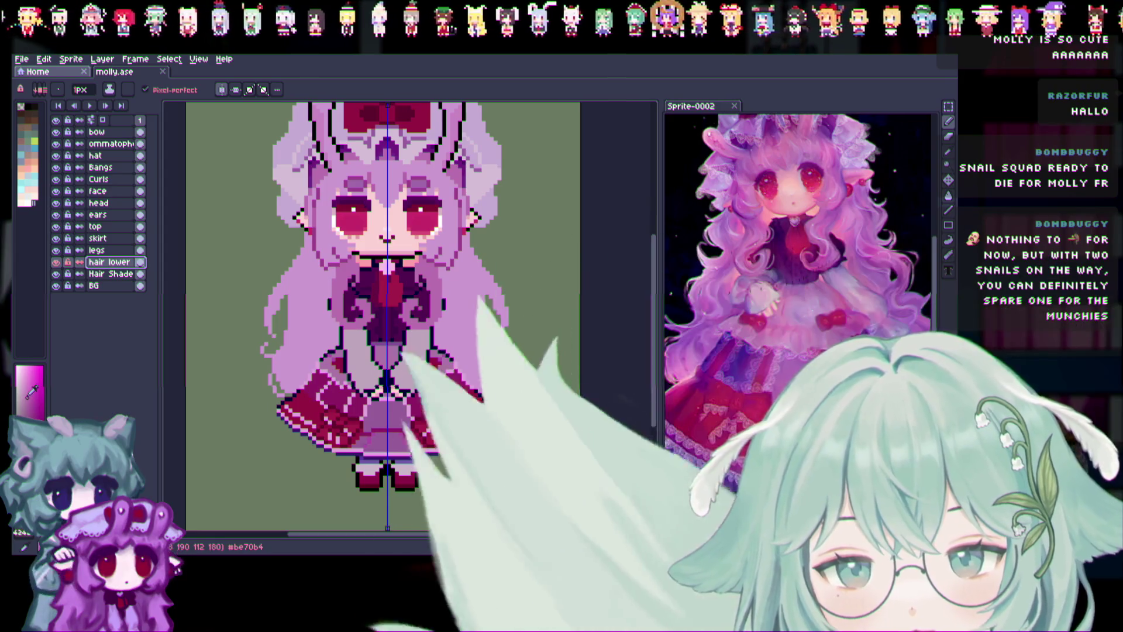
pyautogui.click(27, 395)
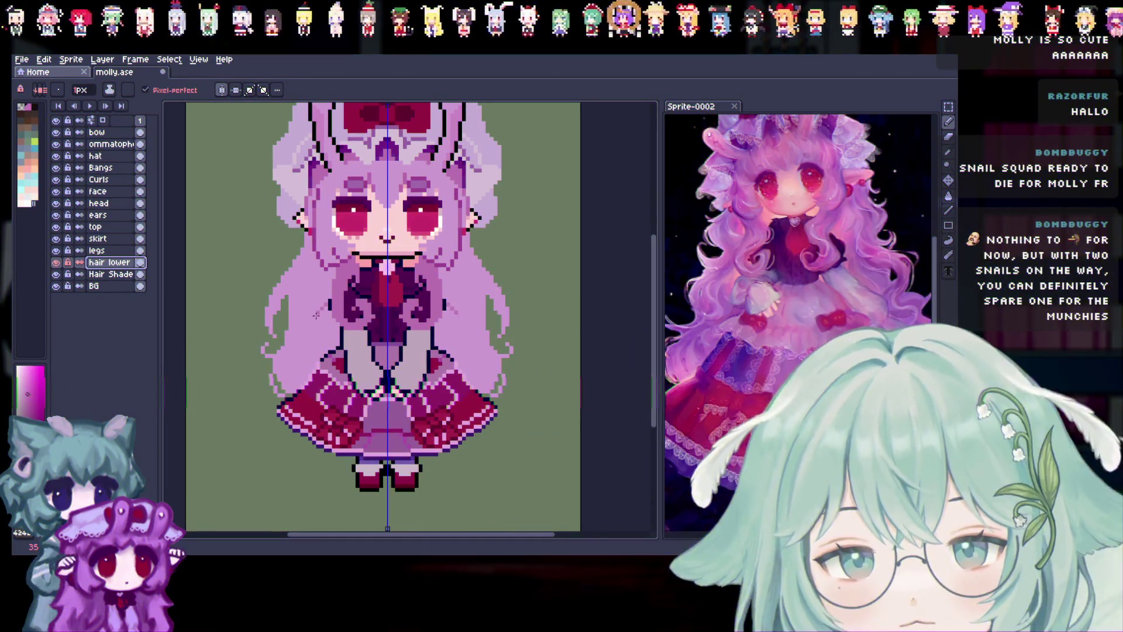
pyautogui.press('v')
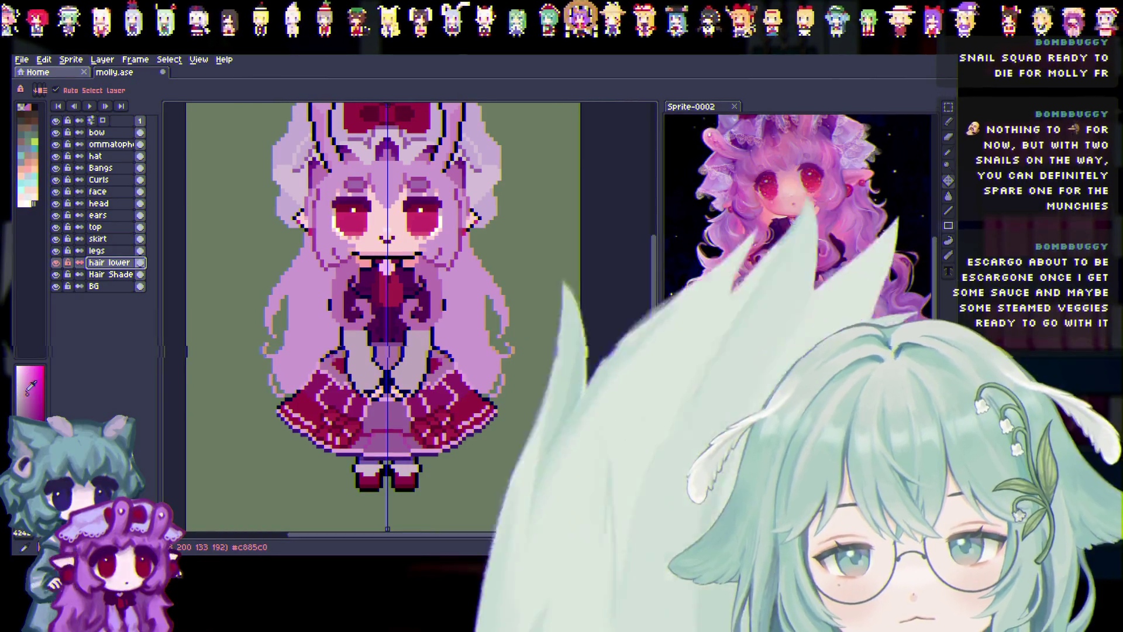
pyautogui.press('ctrl')
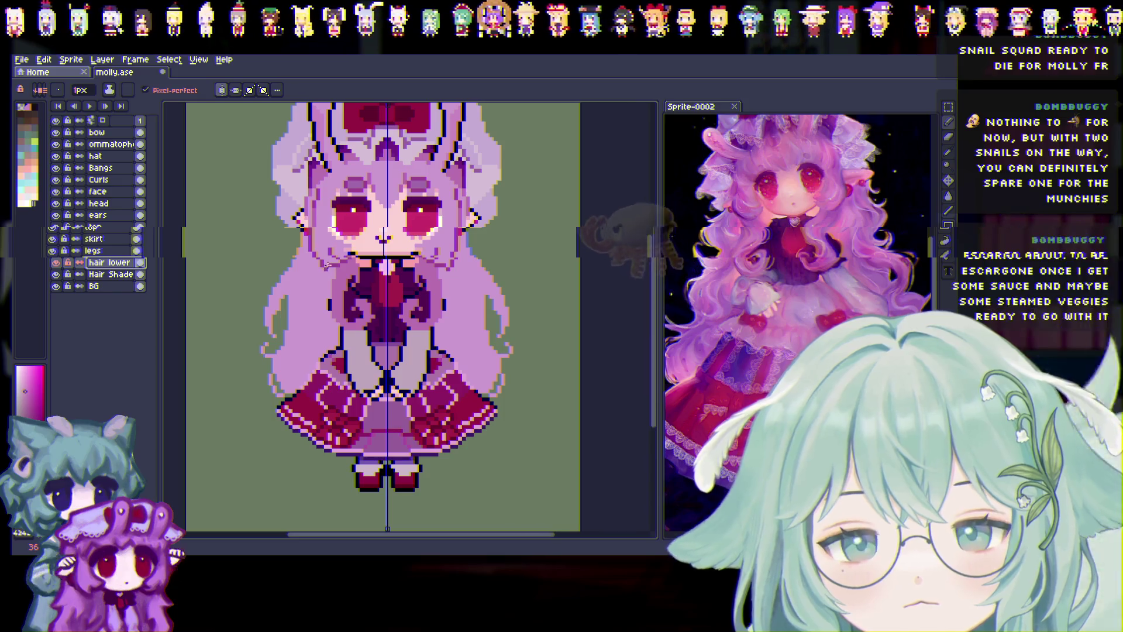
pyautogui.press('ctrl')
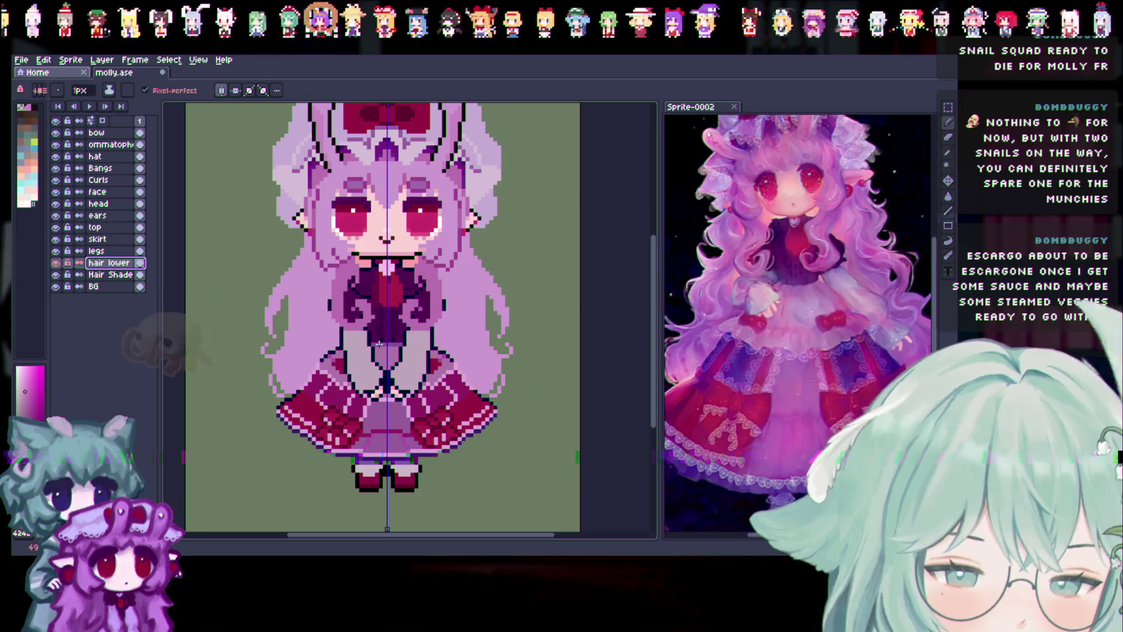
pyautogui.scroll(1, 381, 328)
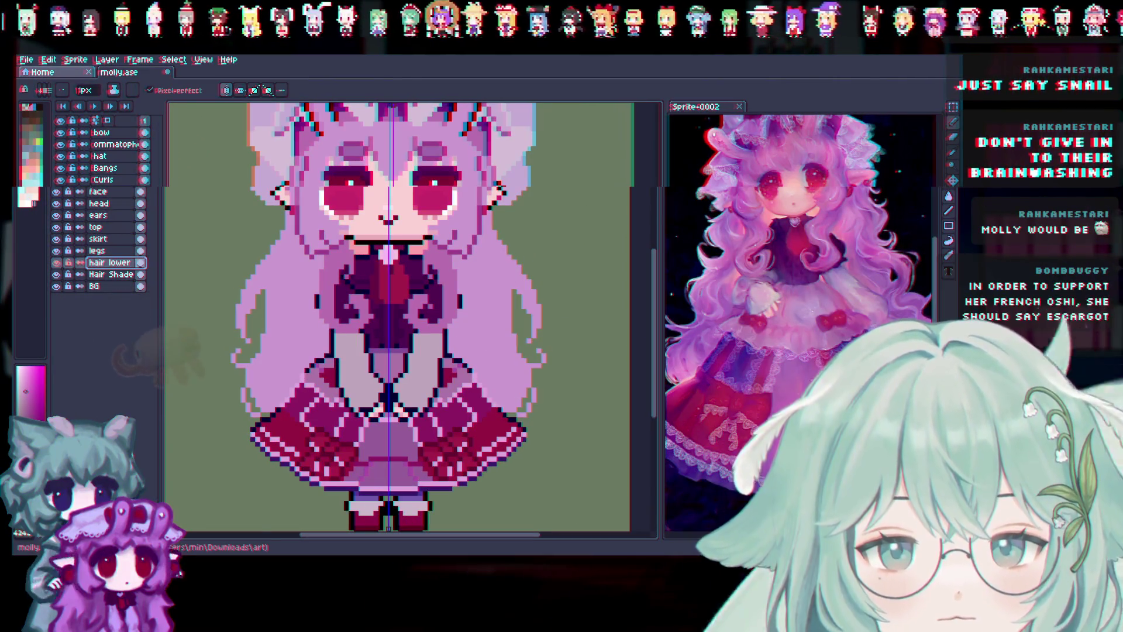
pyautogui.scroll(-1, 647, 295)
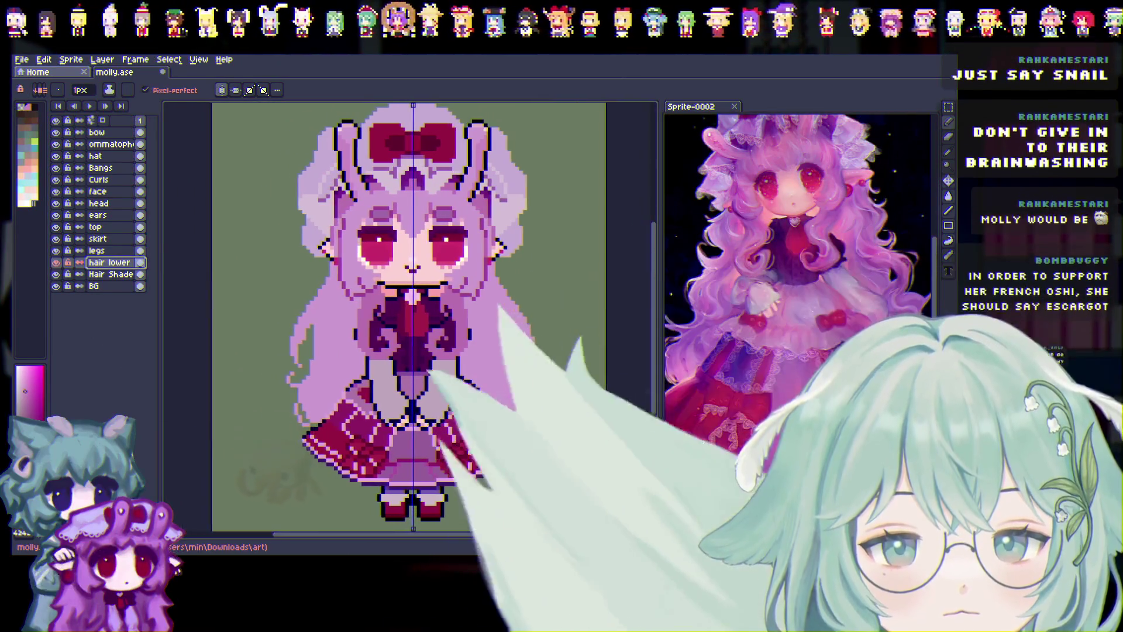
pyautogui.scroll(-1, 643, 295)
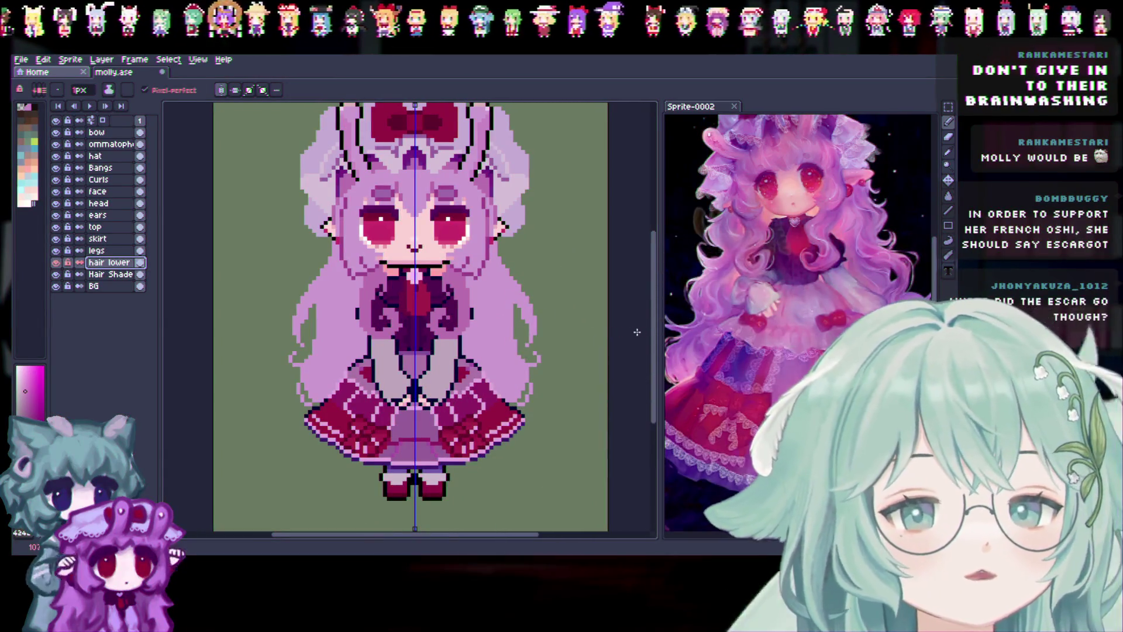
pyautogui.moveTo(663, 345); pyautogui.dragTo(653, 359)
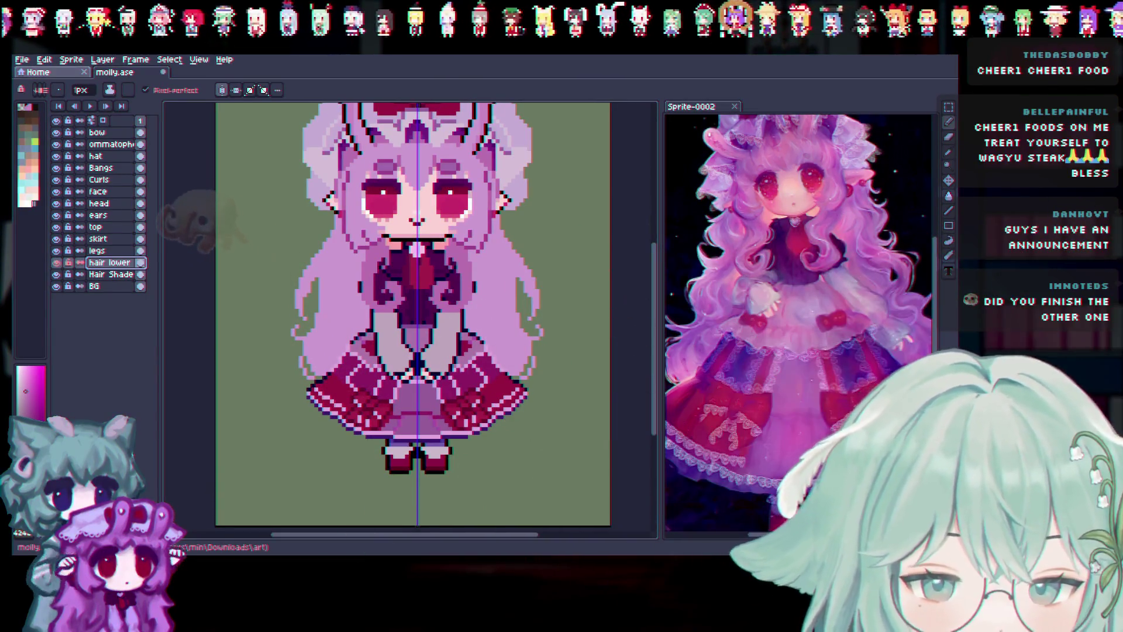
pyautogui.scroll(2, 412, 316)
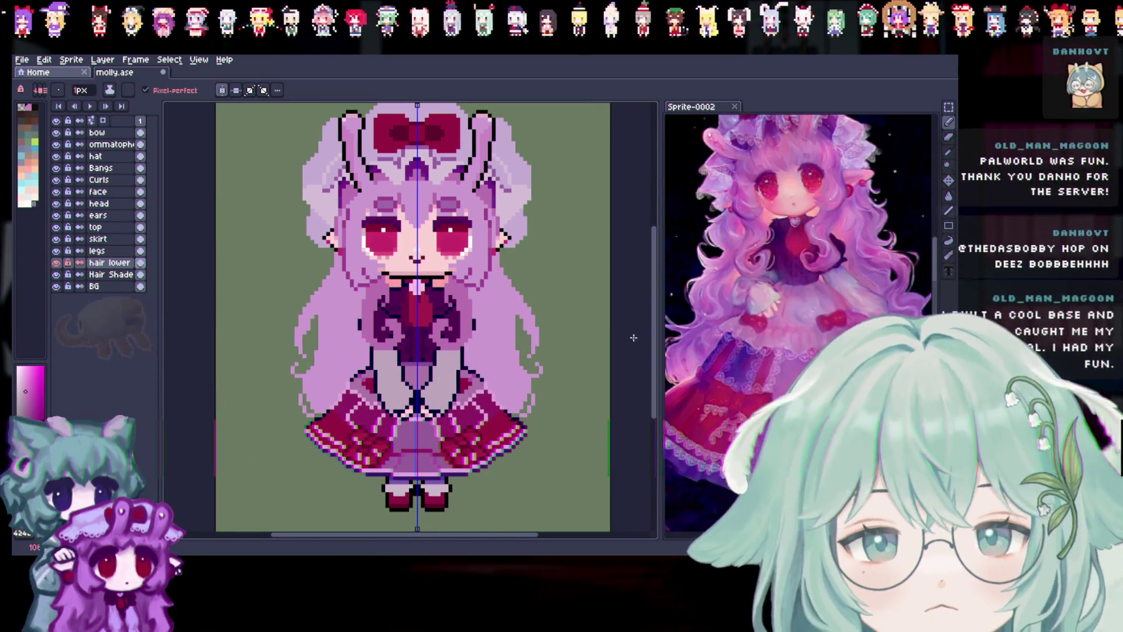
pyautogui.scroll(-2, 644, 319)
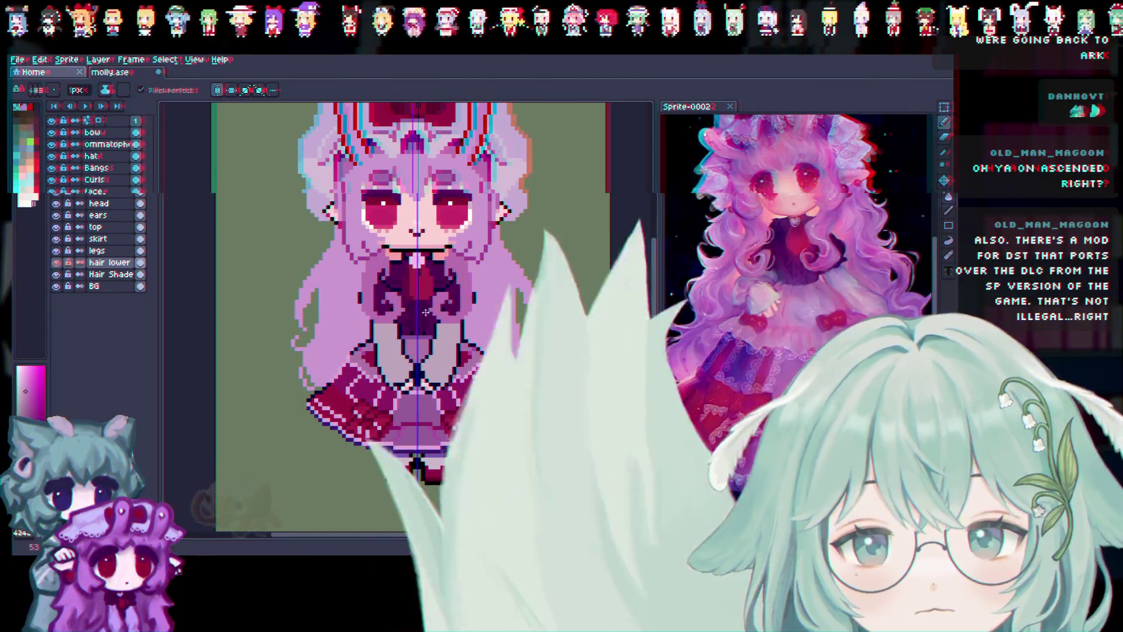
pyautogui.scroll(1, 411, 442)
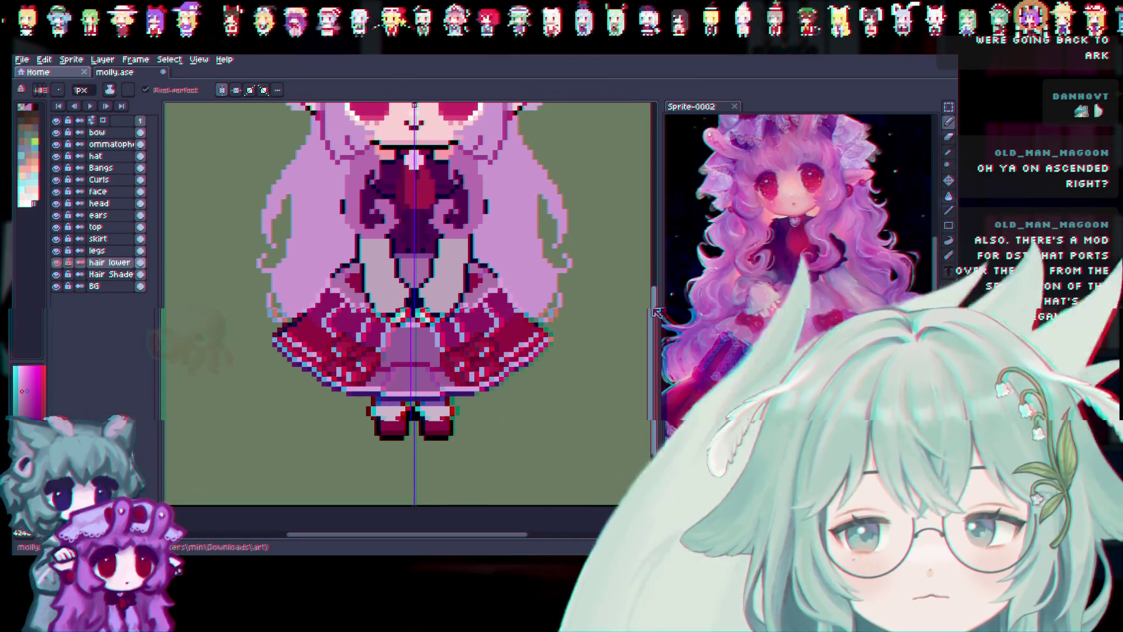
pyautogui.moveTo(660, 286); pyautogui.dragTo(660, 224)
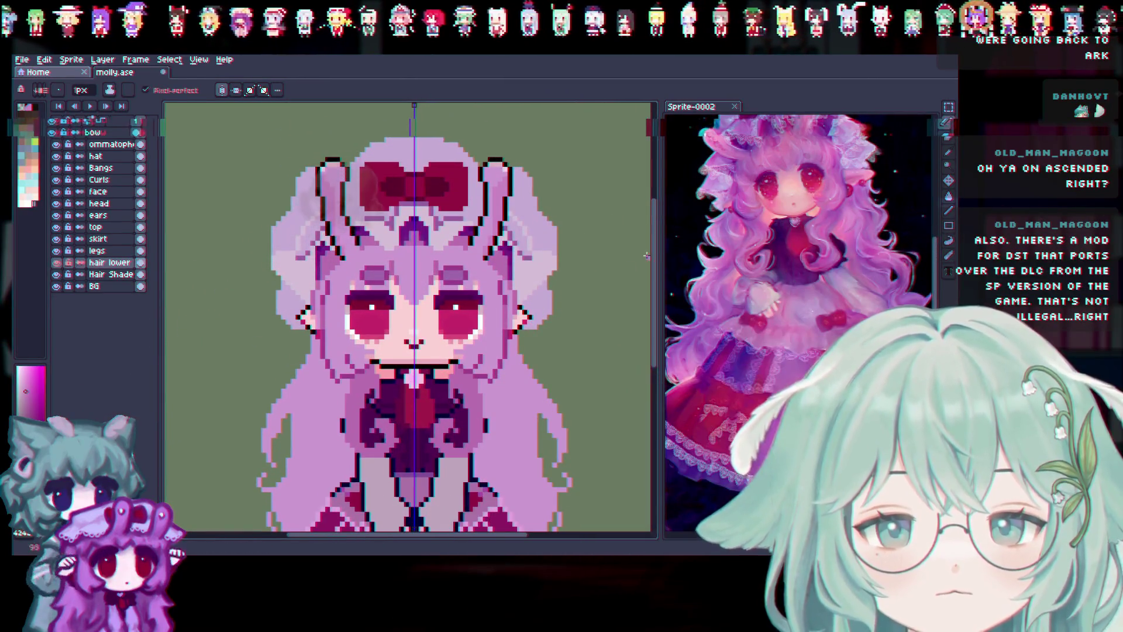
pyautogui.scroll(-3, 337, 297)
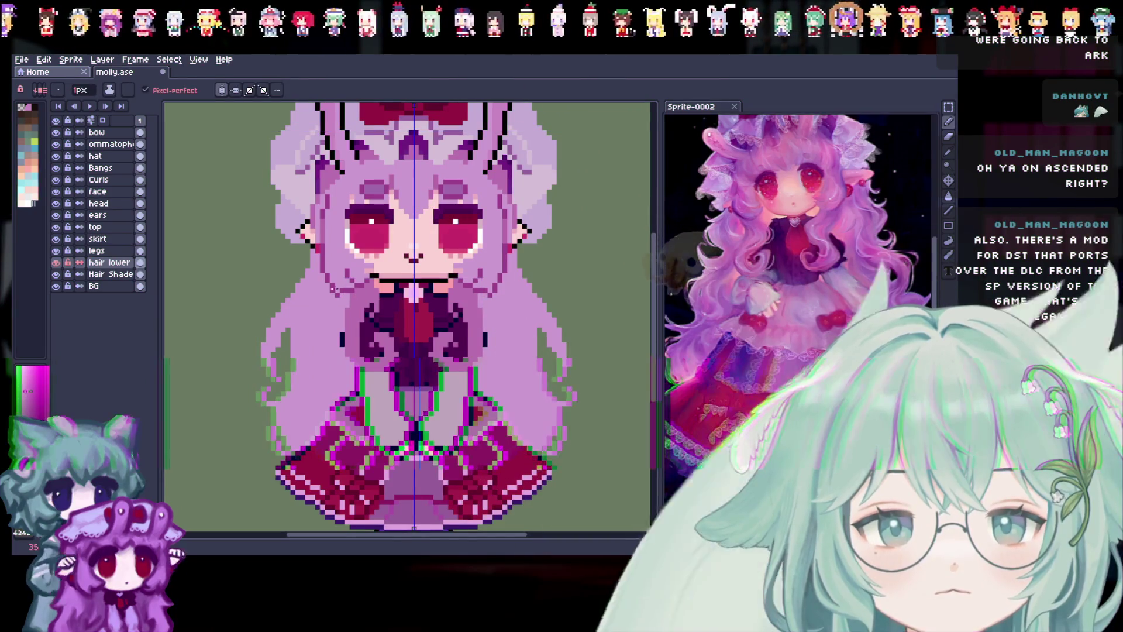
pyautogui.press('b')
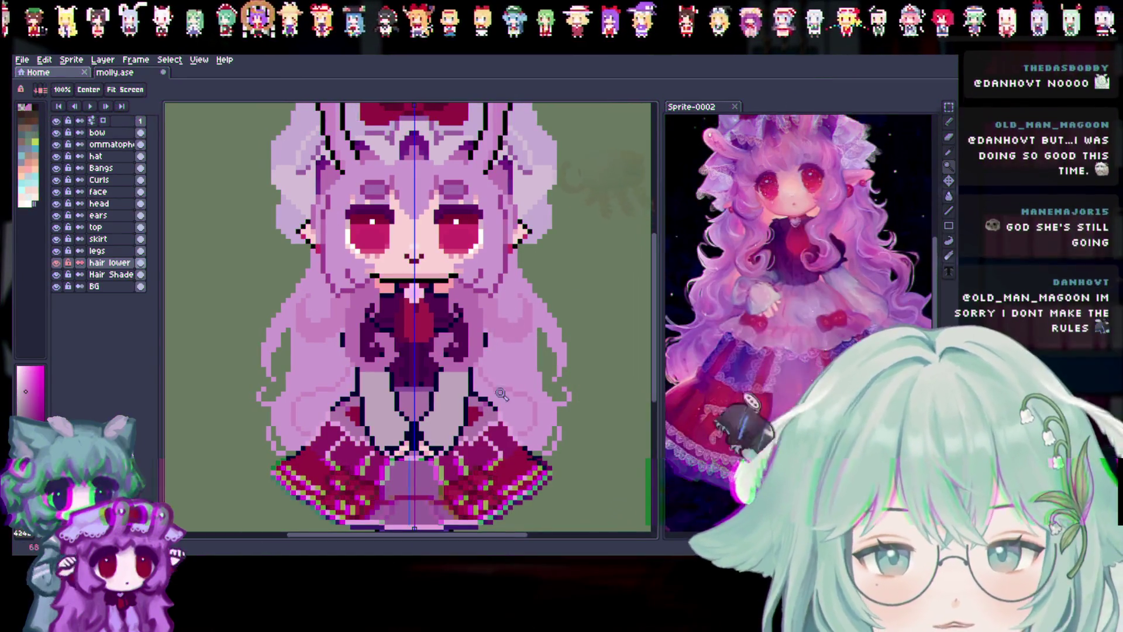
pyautogui.press('b')
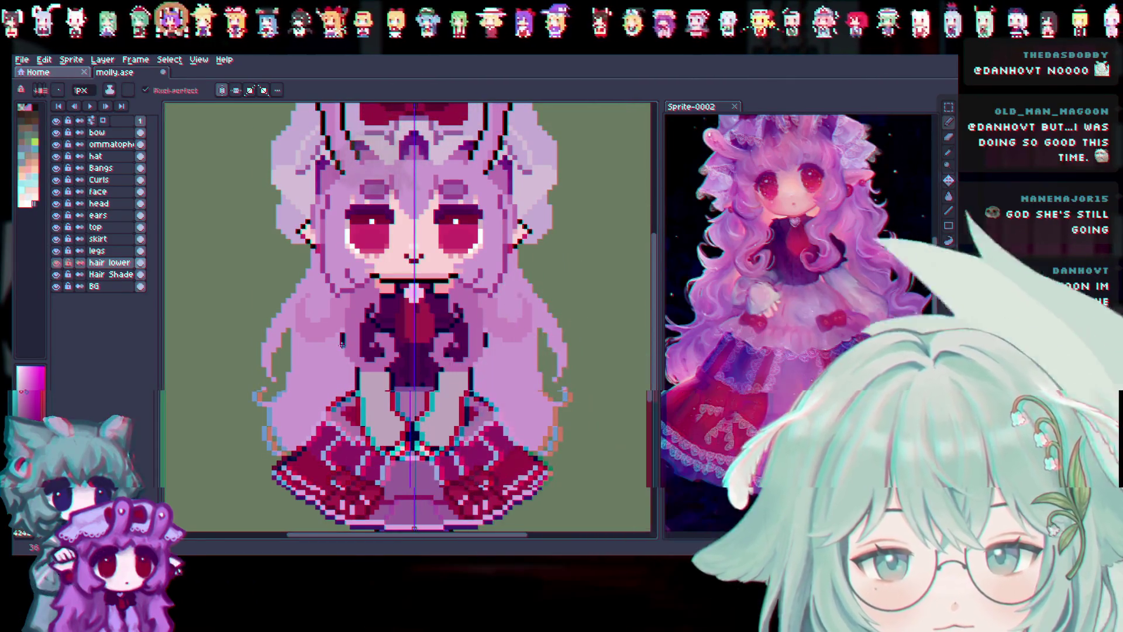
pyautogui.click(948, 153)
pyautogui.click(949, 123)
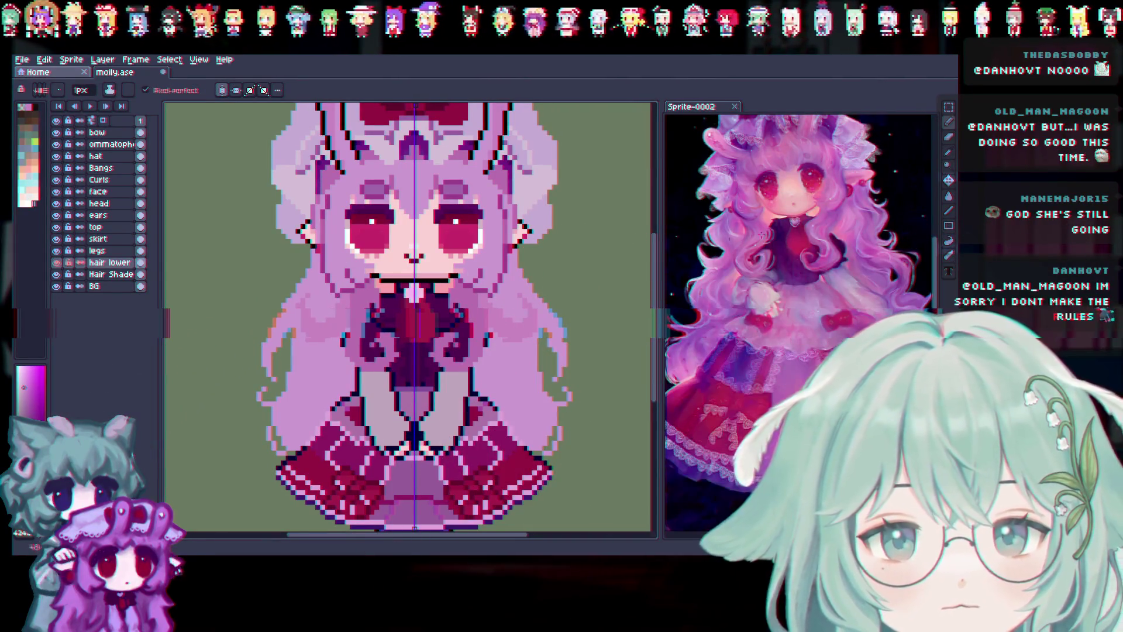
pyautogui.press('i')
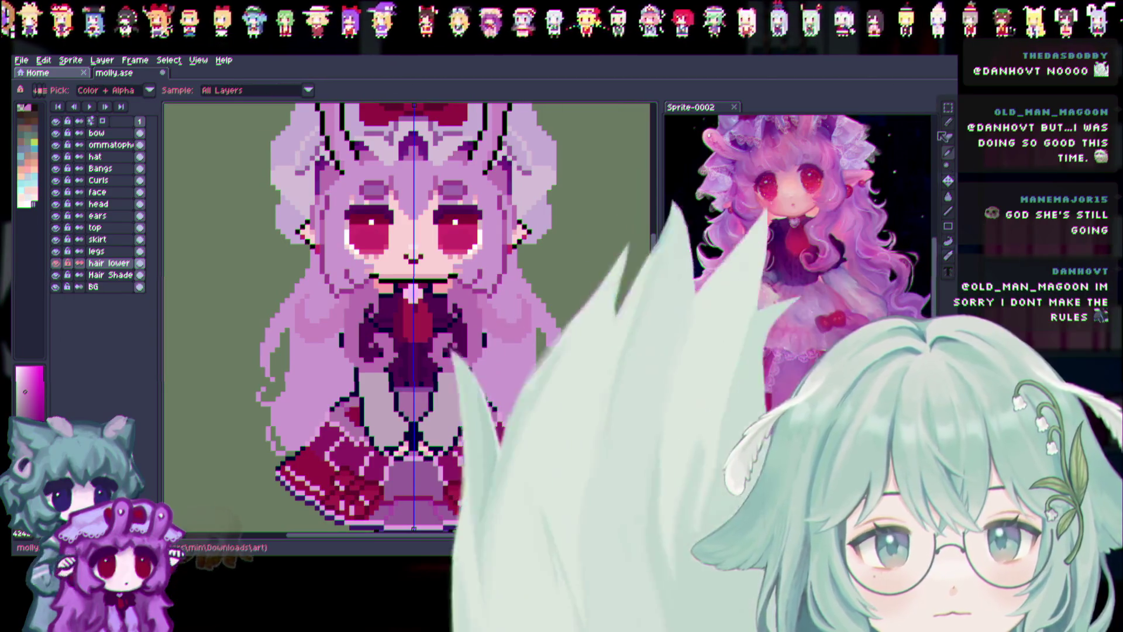
pyautogui.press('b')
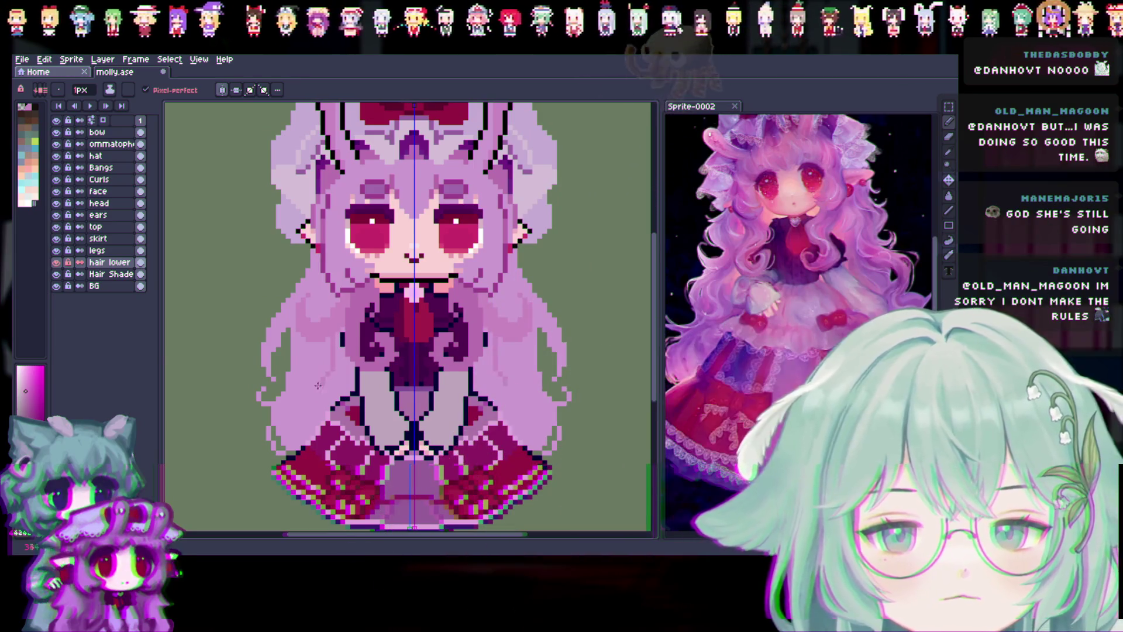
pyautogui.scroll(-2, 433, 442)
pyautogui.hotkey('ctrl', 's')
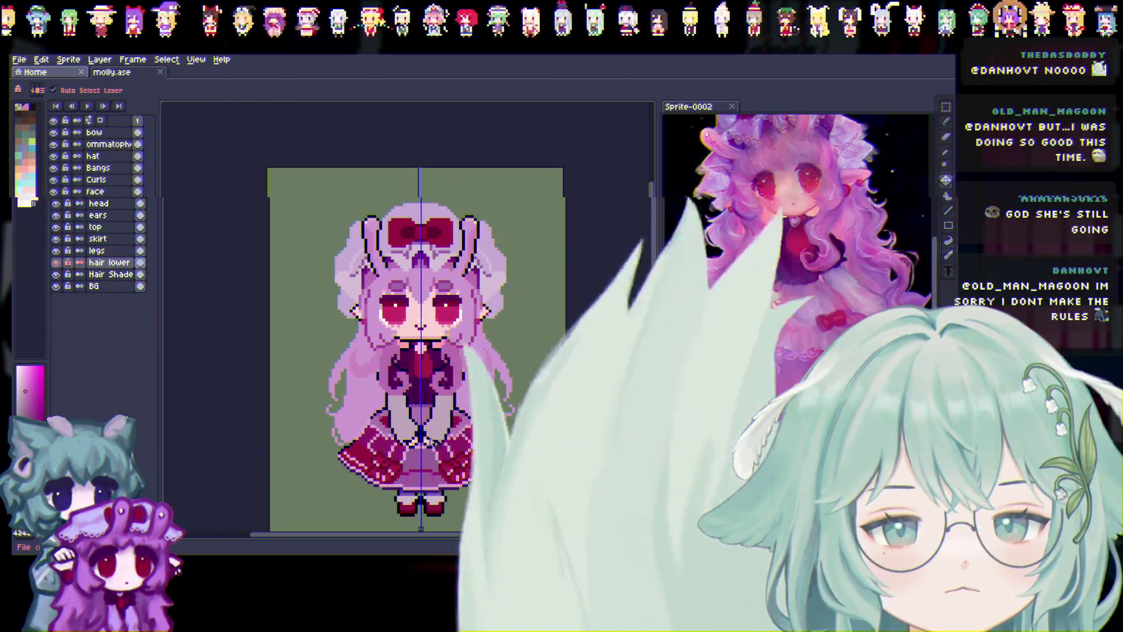
pyautogui.scroll(-3, 433, 441)
pyautogui.scroll(5, 409, 450)
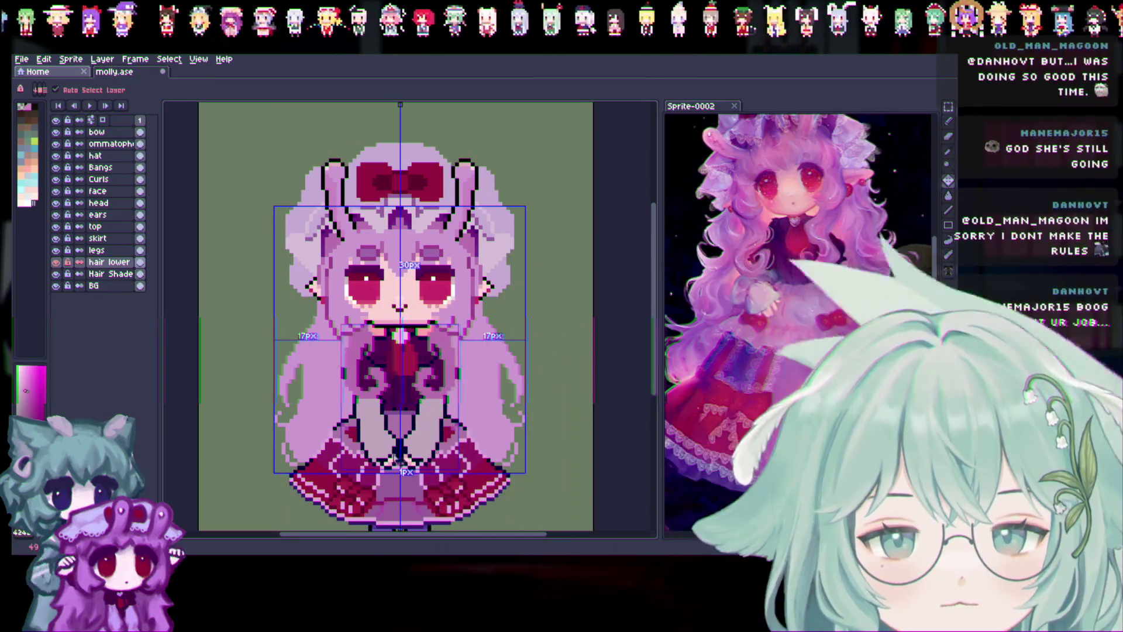
pyautogui.scroll(-2, 401, 462)
pyautogui.scroll(3, 326, 366)
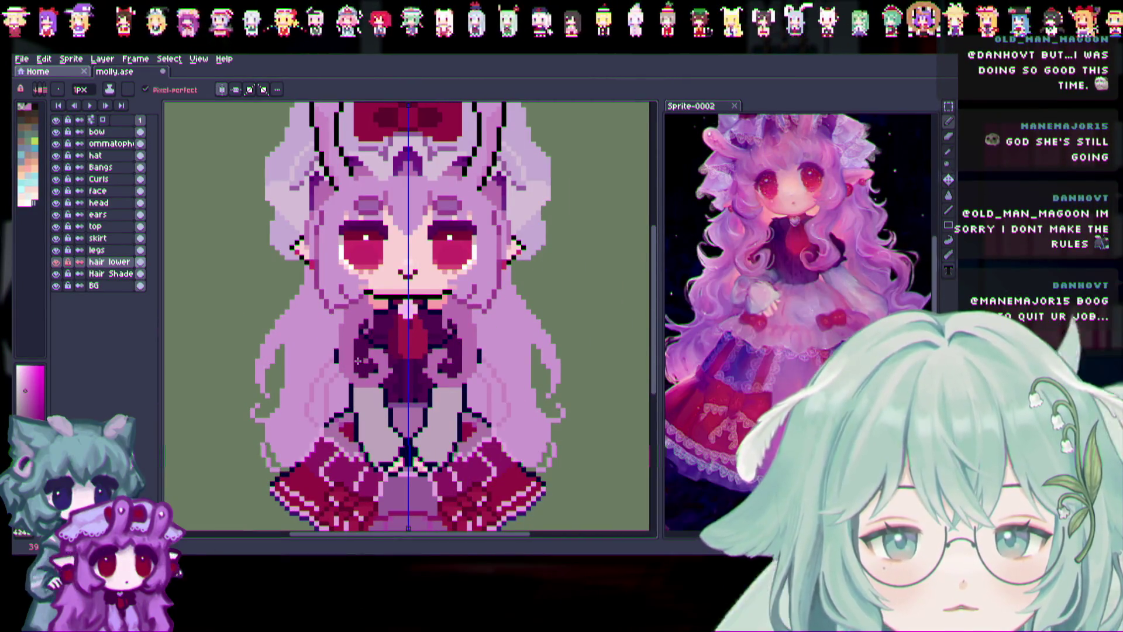
pyautogui.press('v')
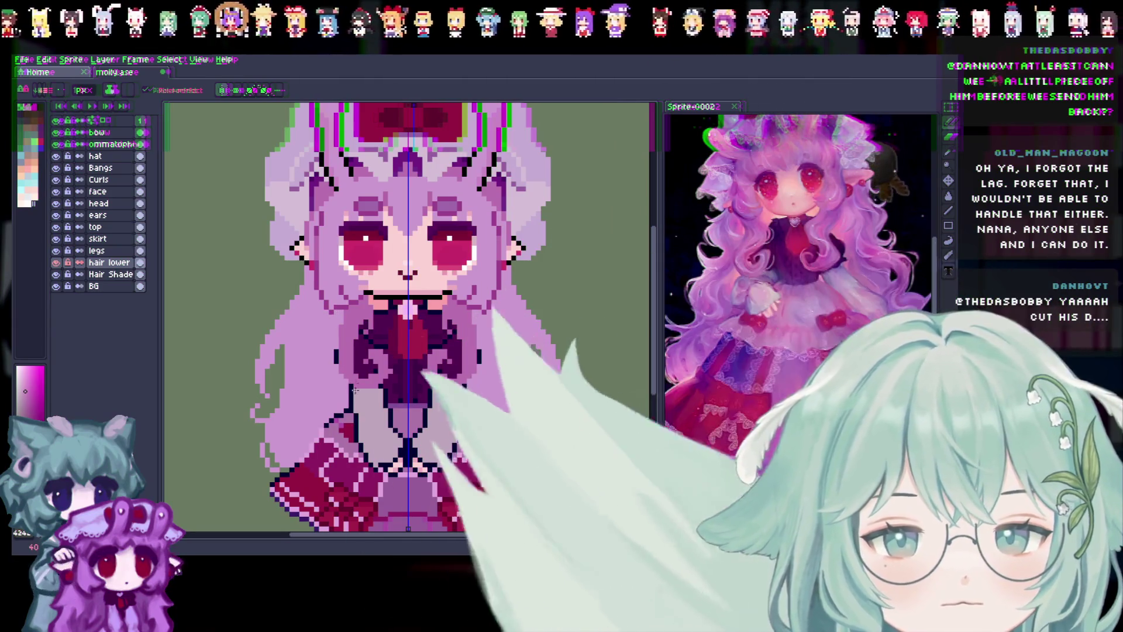
pyautogui.moveTo(297, 449)
pyautogui.mouseDown()
pyautogui.moveTo(301, 417)
pyautogui.moveTo(329, 427)
pyautogui.mouseUp()
pyautogui.hotkey('ctrl', 'z')
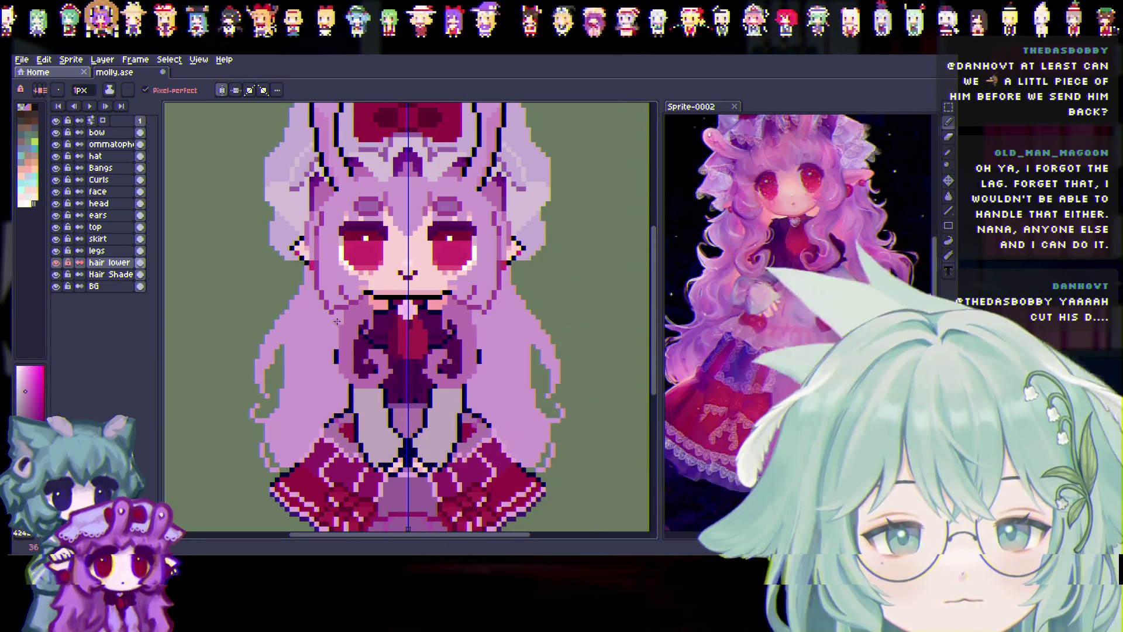
pyautogui.moveTo(321, 295); pyautogui.dragTo(333, 289)
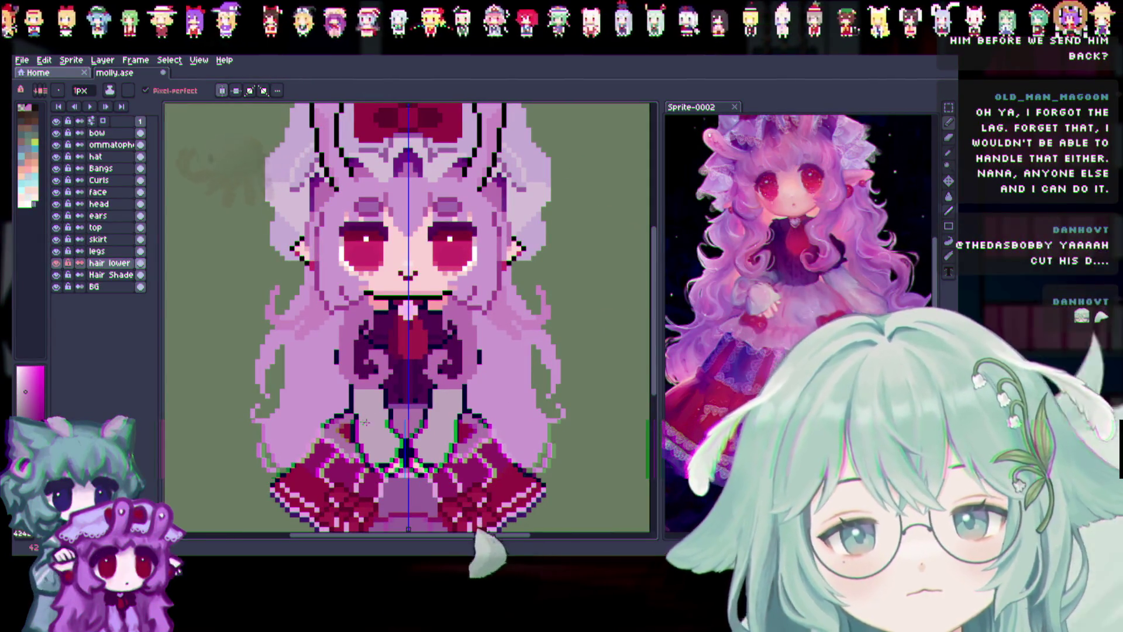
pyautogui.press('ctrl')
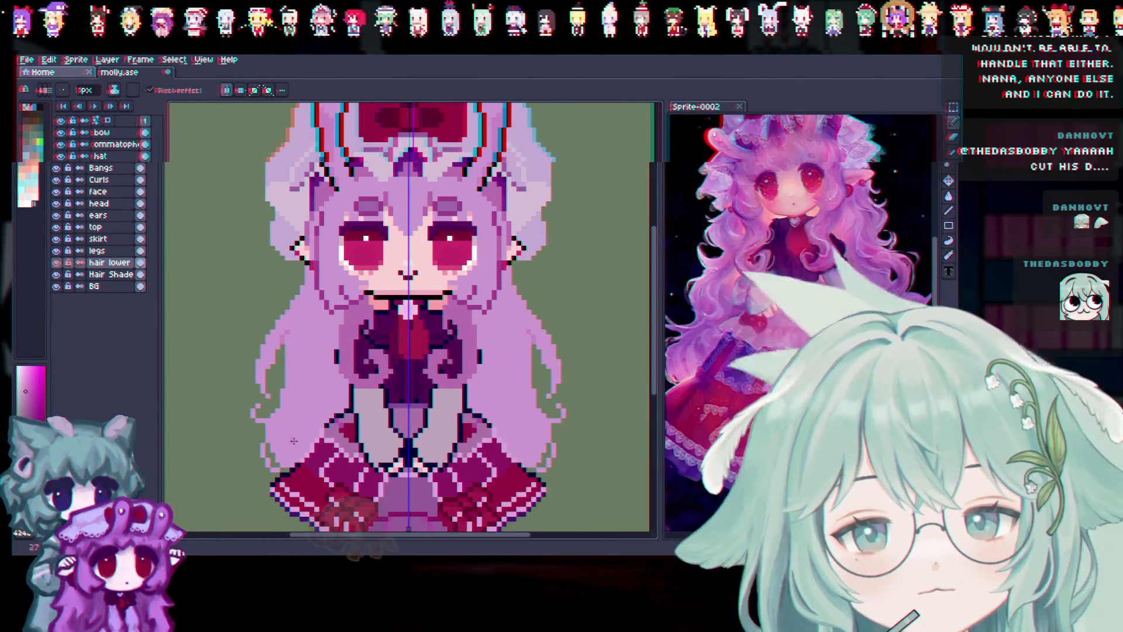
pyautogui.press('v')
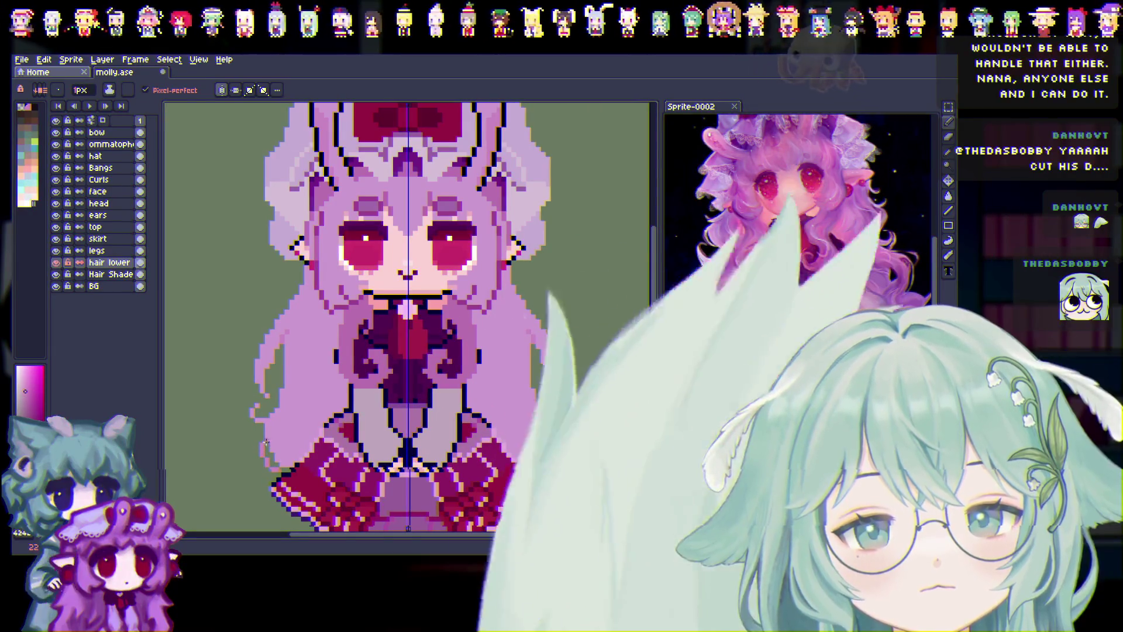
pyautogui.press('ctrl')
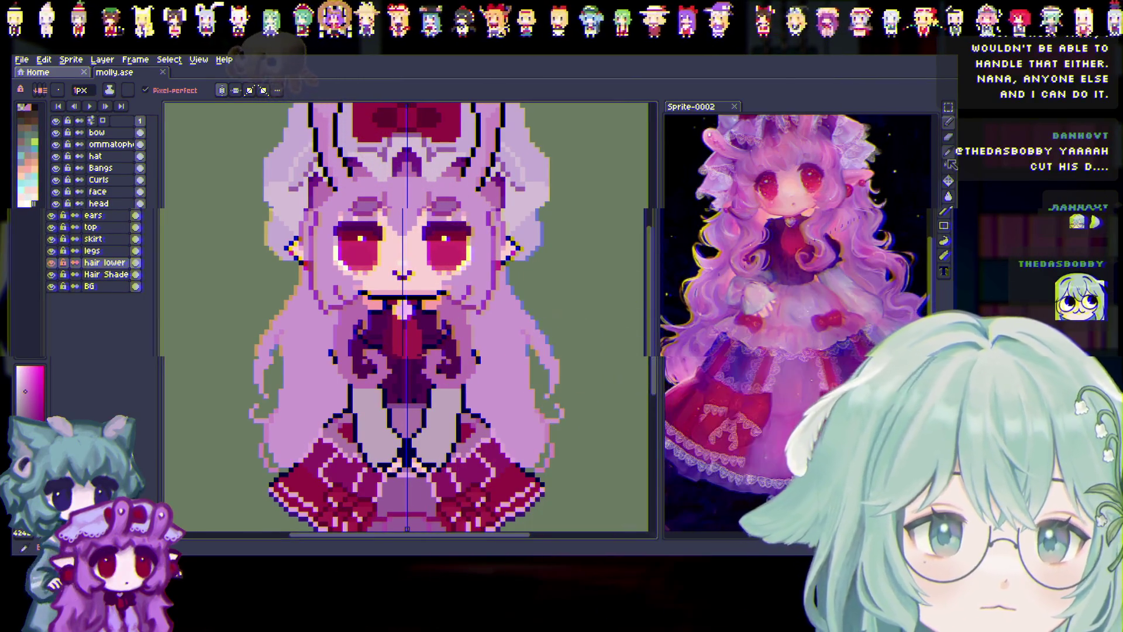
pyautogui.press('i')
pyautogui.scroll(1, 363, 265)
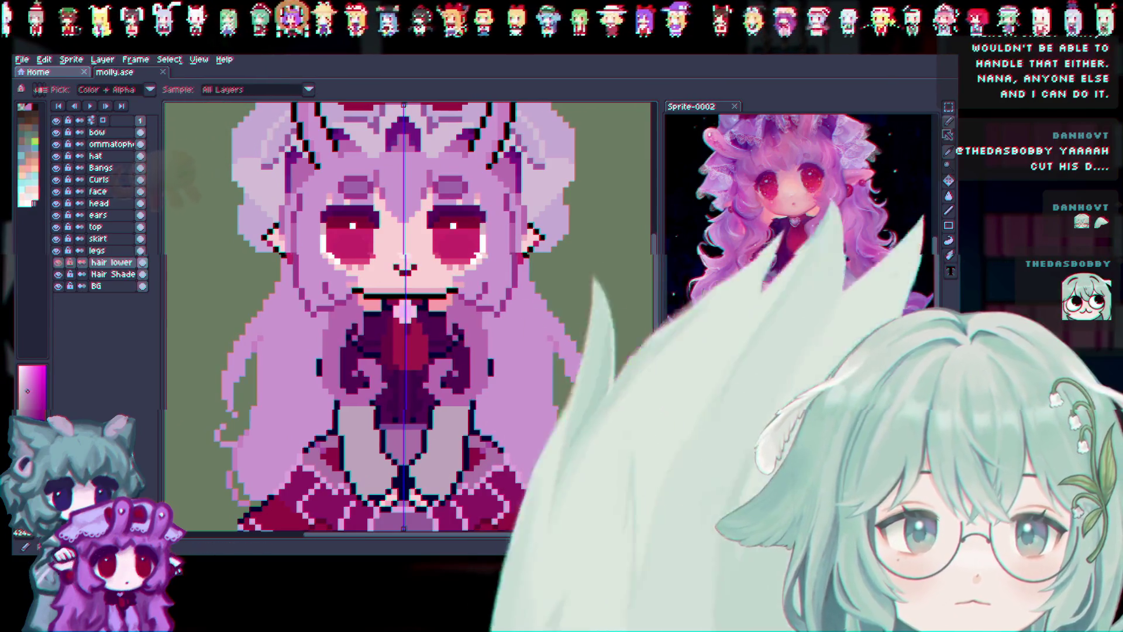
# Paint mirrored pale-pink strands into both sides of the hair with a 6px pencil, saving along the way.
pyautogui.press('b')
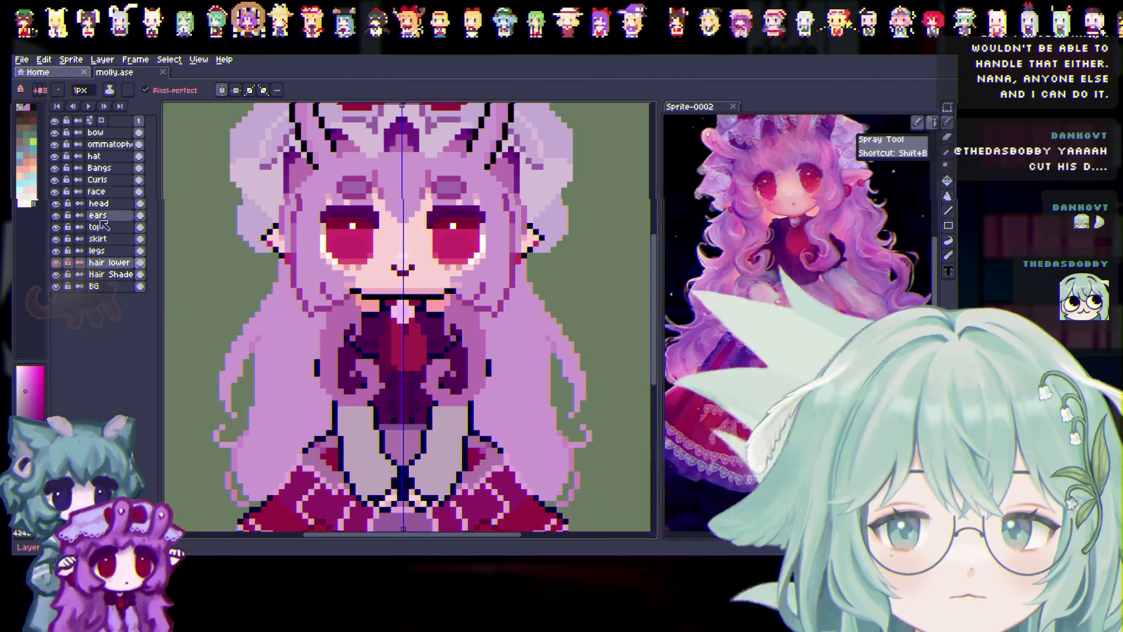
pyautogui.click(81, 90)
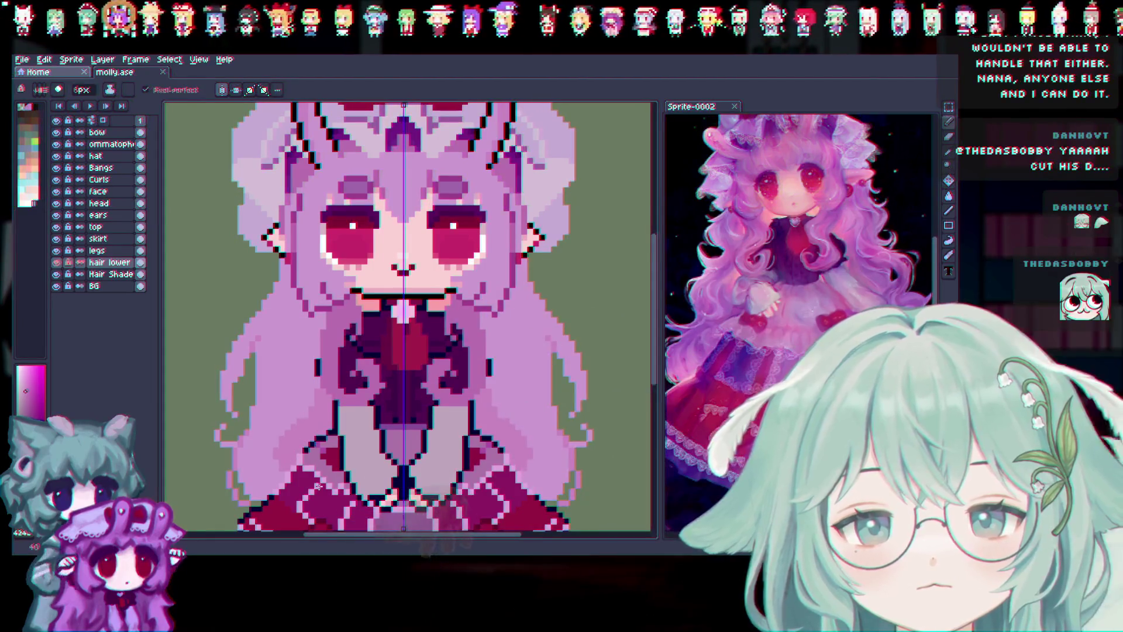
pyautogui.moveTo(289, 441); pyautogui.dragTo(294, 450)
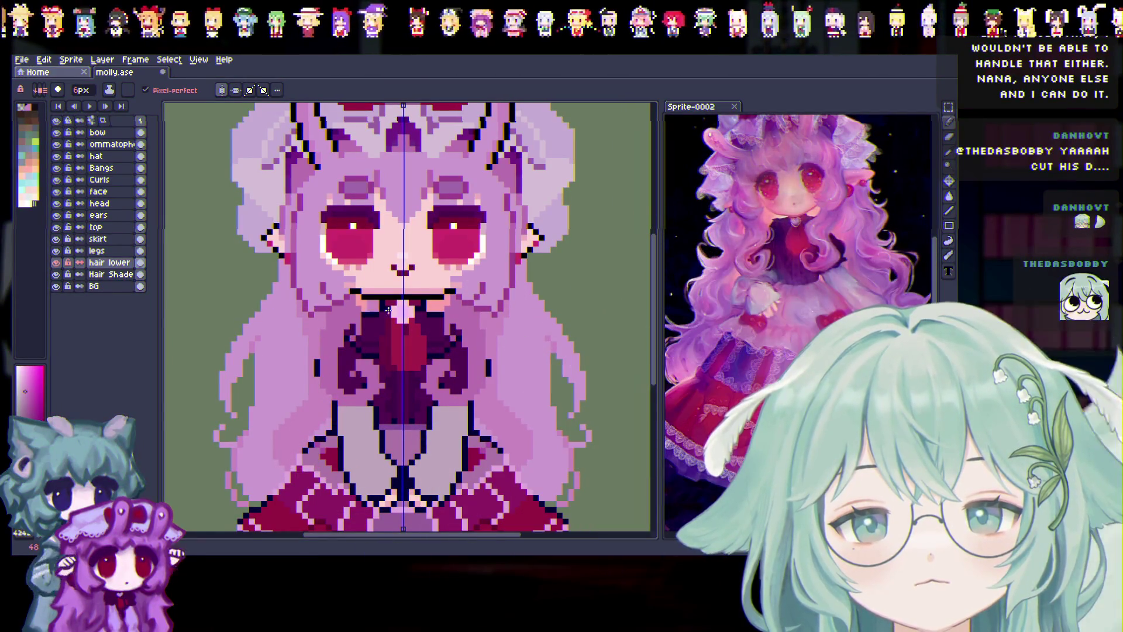
pyautogui.hotkey('ctrl', 's')
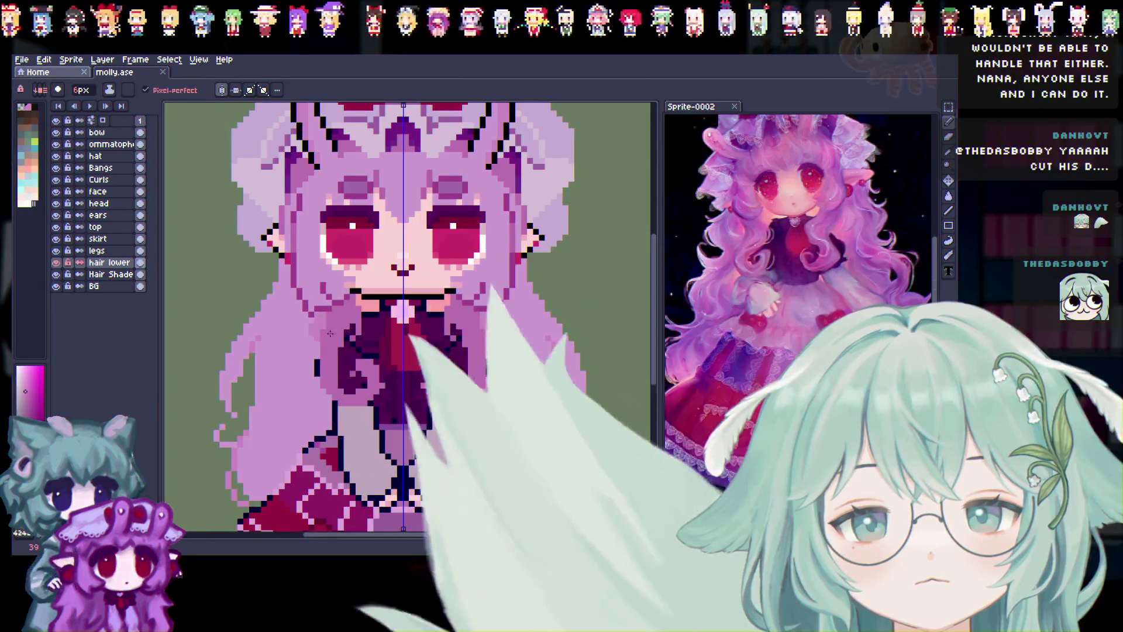
pyautogui.moveTo(305, 449); pyautogui.dragTo(364, 423)
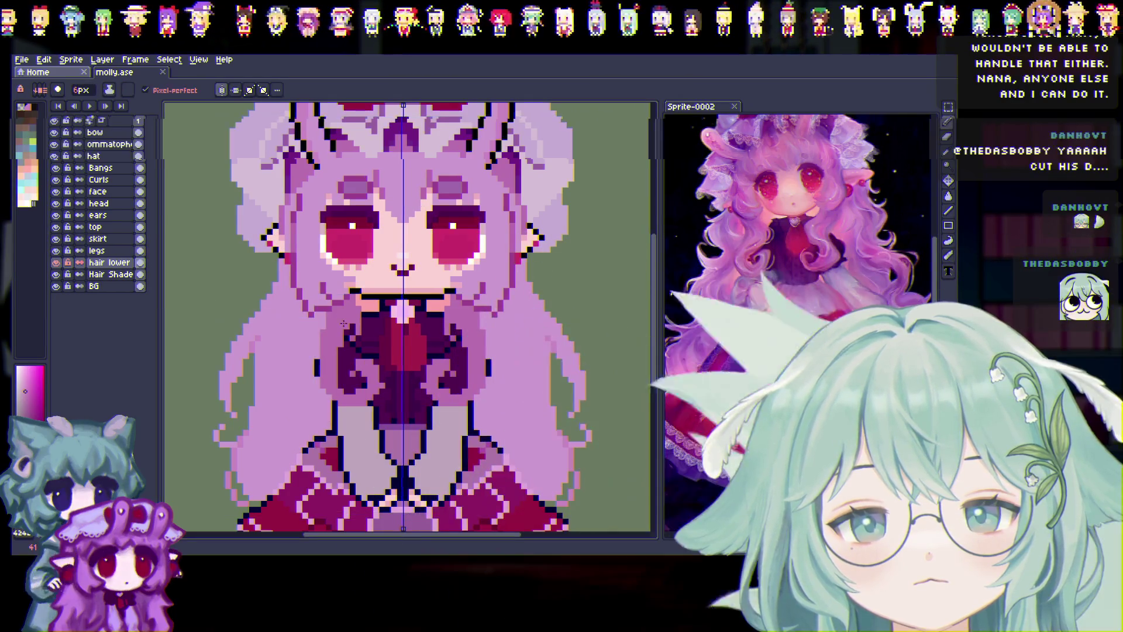
# Reduce the pencil brush to 2px and make the Curls layer the active layer.
pyautogui.press('v')
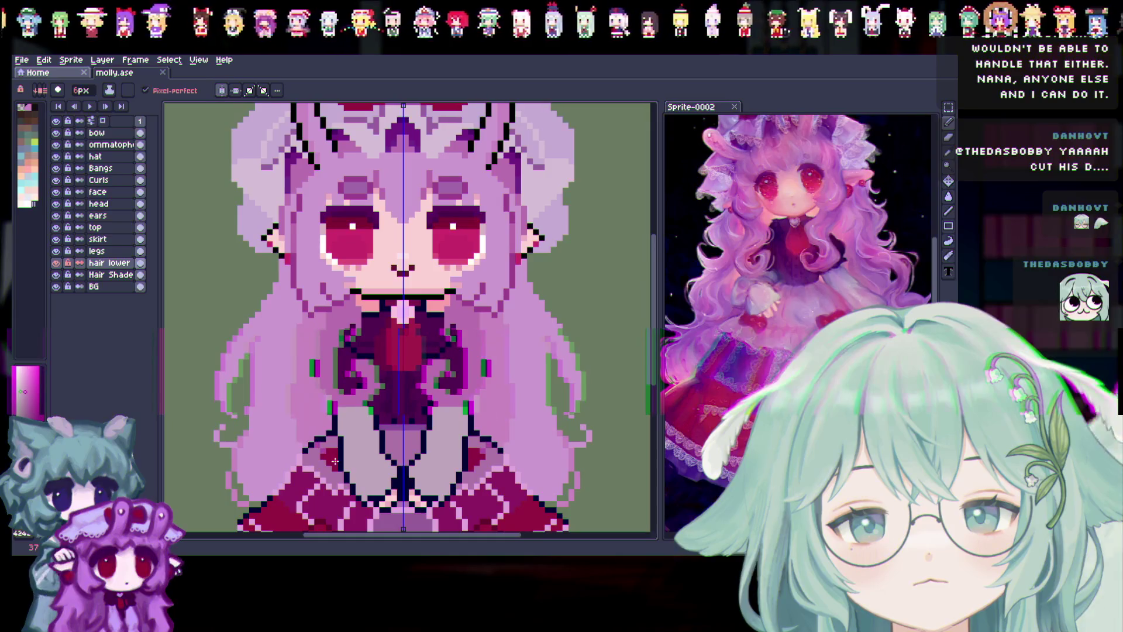
pyautogui.press('b')
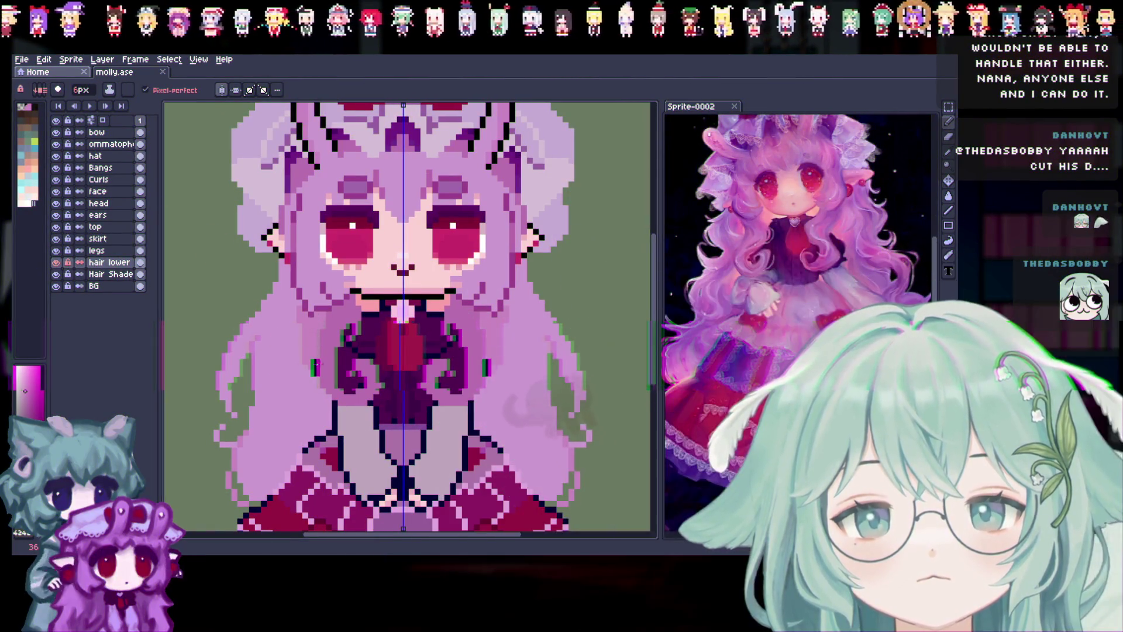
pyautogui.moveTo(81, 90); pyautogui.dragTo(76, 106)
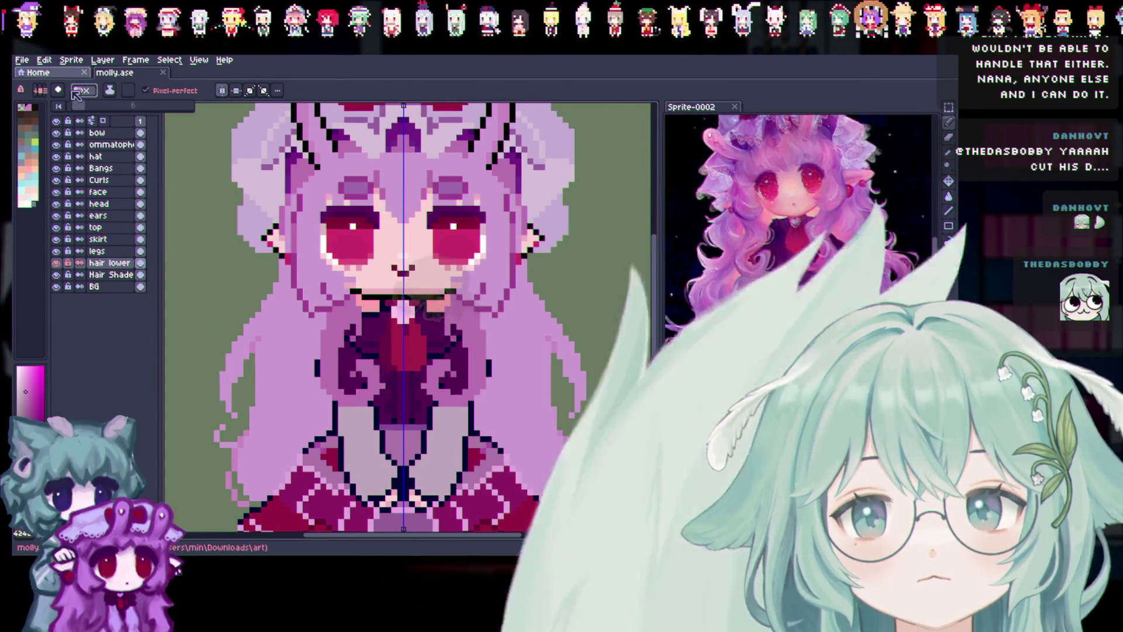
pyautogui.click(319, 372)
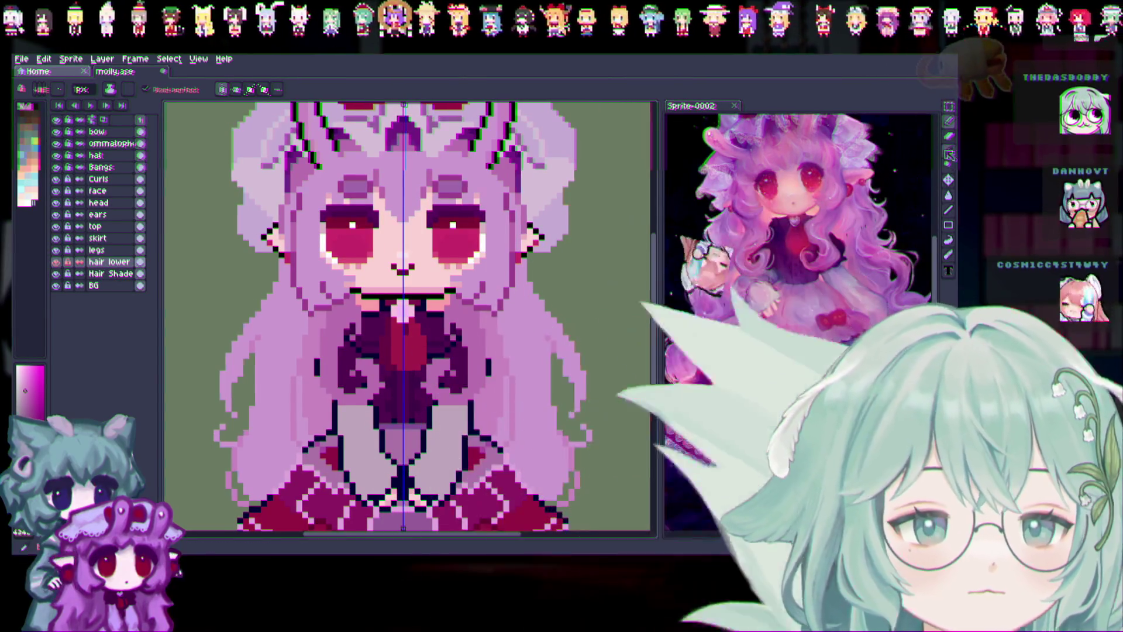
pyautogui.press('i')
pyautogui.click(98, 179)
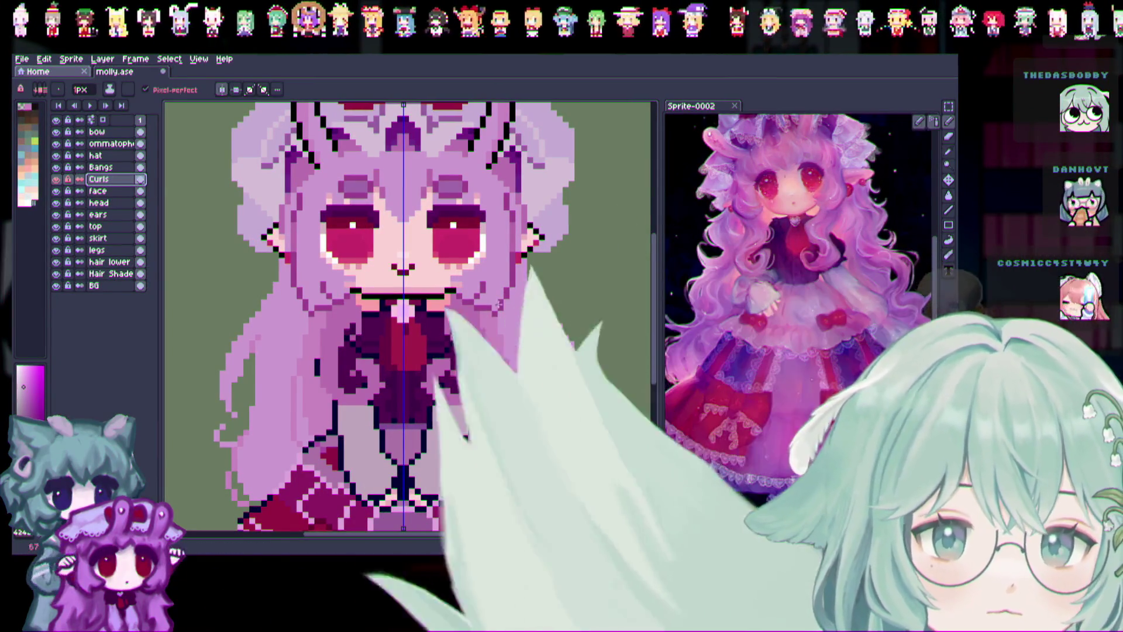
# Retouch the Curls layer around the girl's face with the pencil, then save molly.ase.
pyautogui.scroll(1, 314, 370)
pyautogui.press('b')
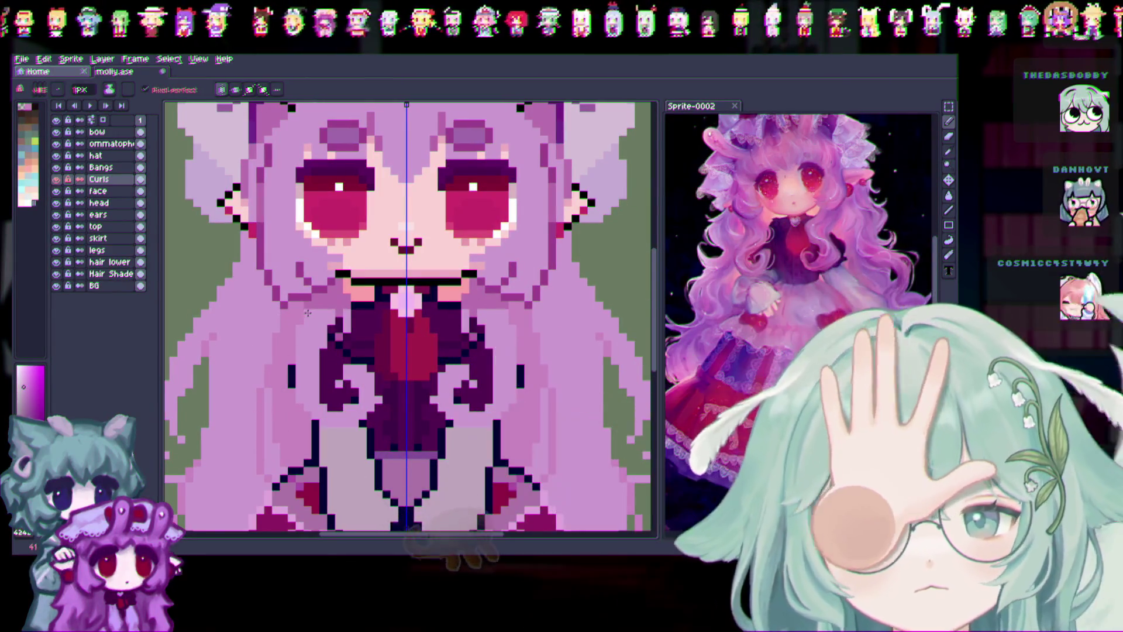
pyautogui.scroll(-1, 363, 374)
pyautogui.press('b')
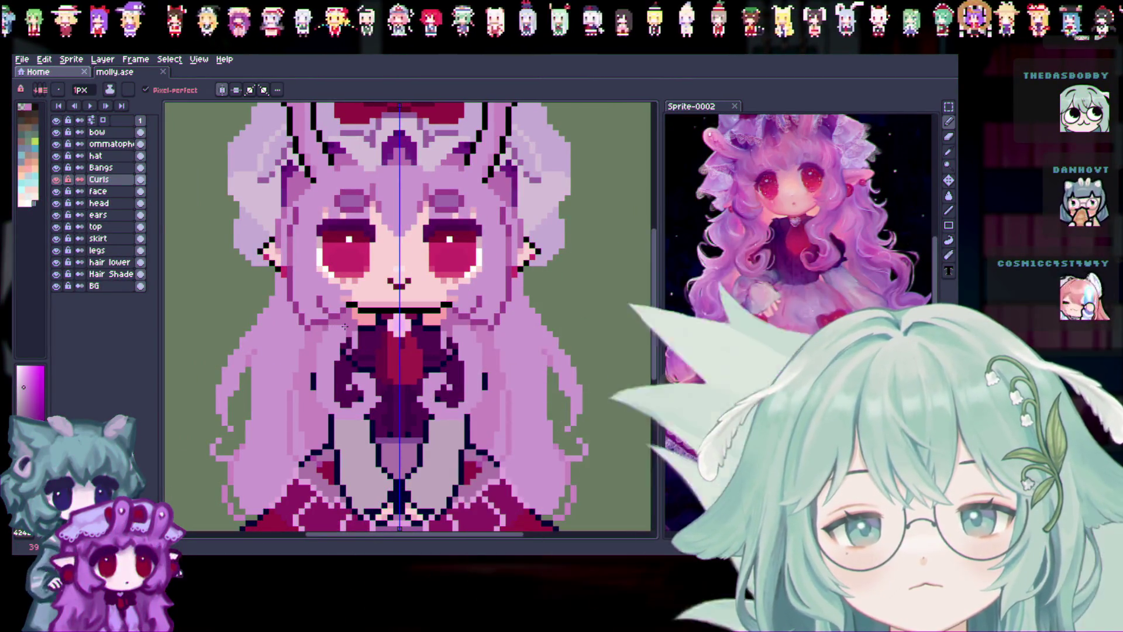
pyautogui.hotkey('ctrl', 's')
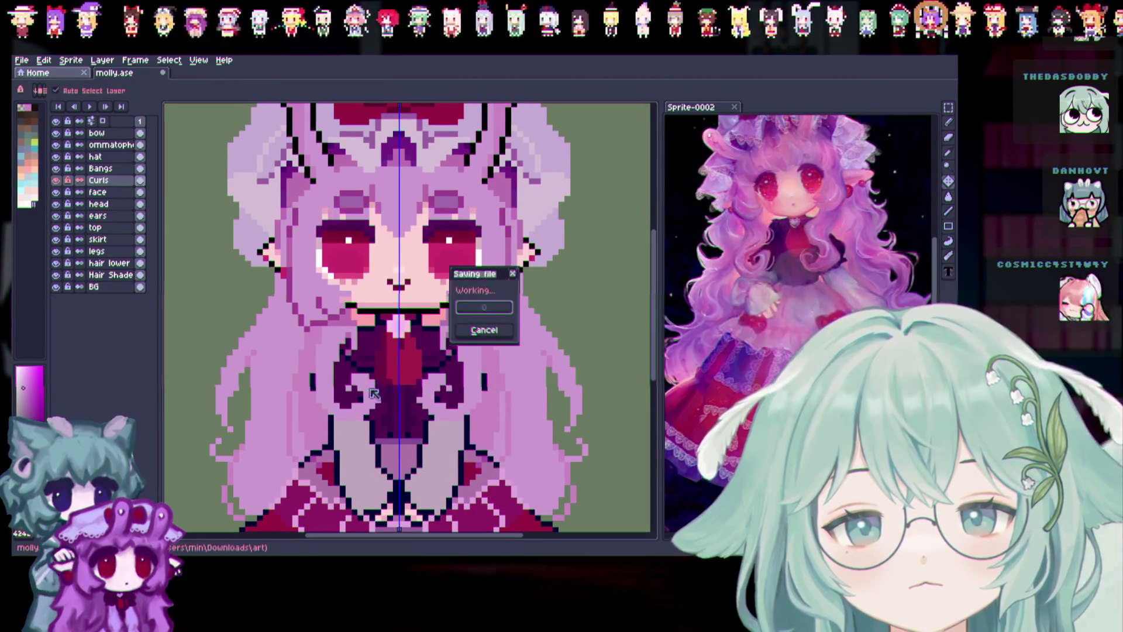
# Zoom out so the whole chibi sprite is visible once the save completes.
pyautogui.scroll(1, 395, 417)
pyautogui.scroll(-3, 396, 418)
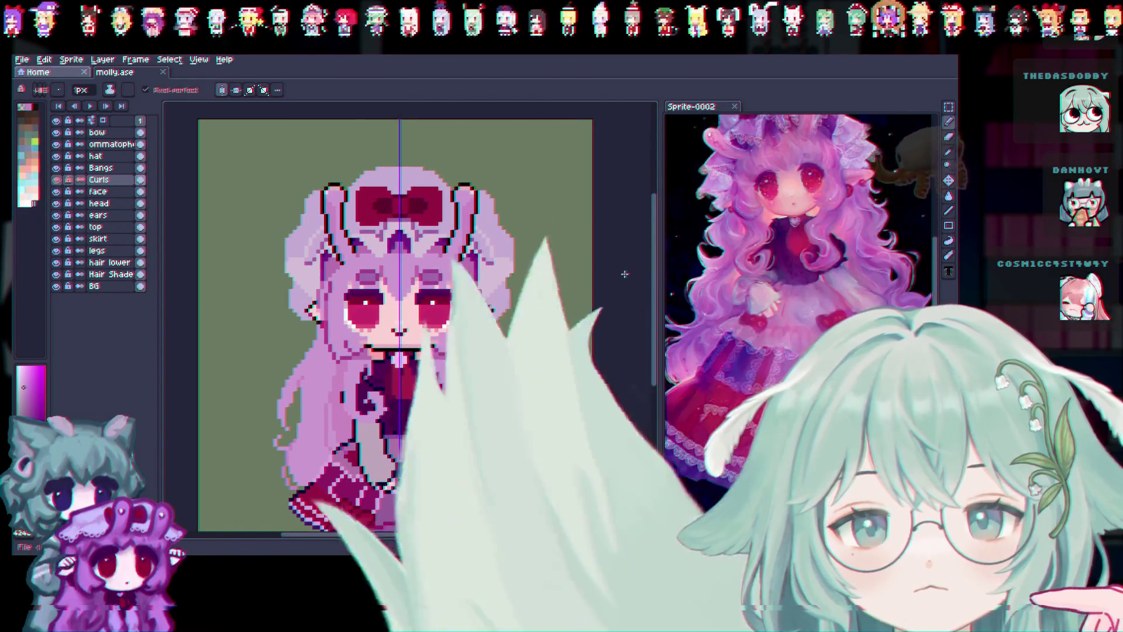
pyautogui.scroll(-2, 658, 276)
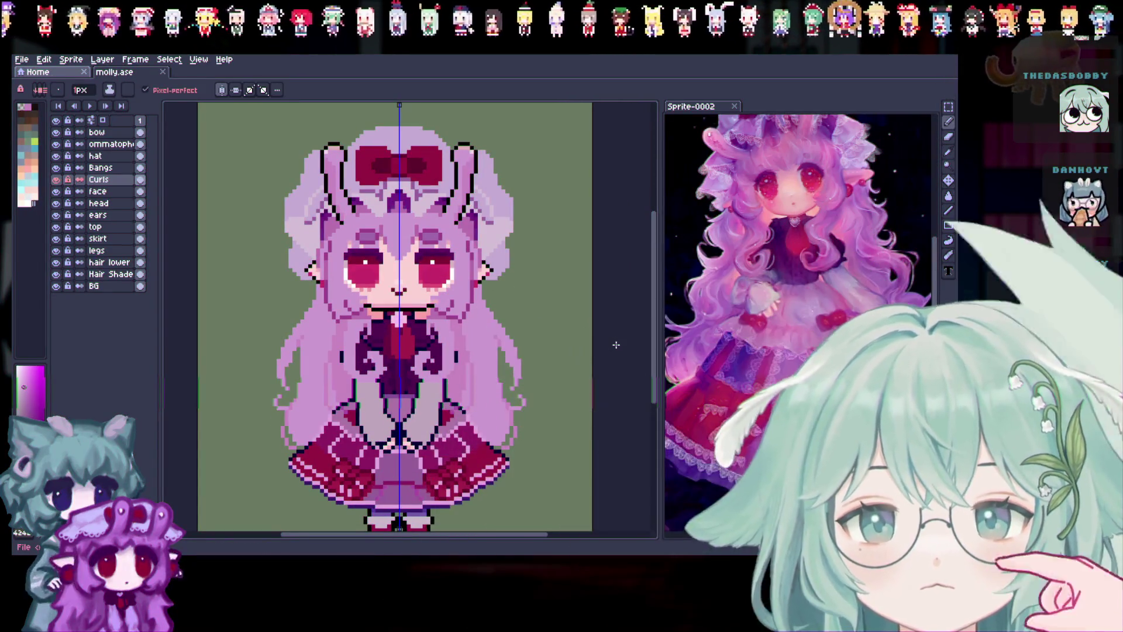